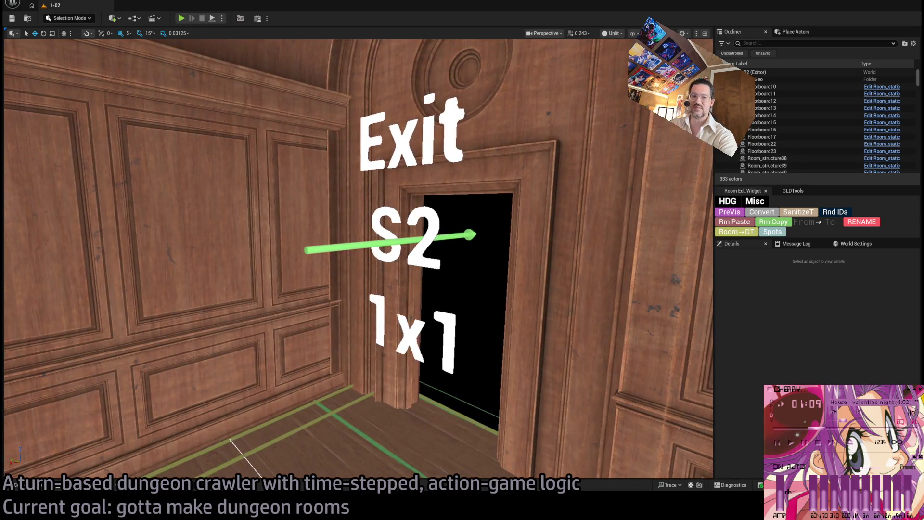
Move the view to the wall beside the piano and select the two PointLight8 spotlights.
scroll(358, 260, "up", 3)
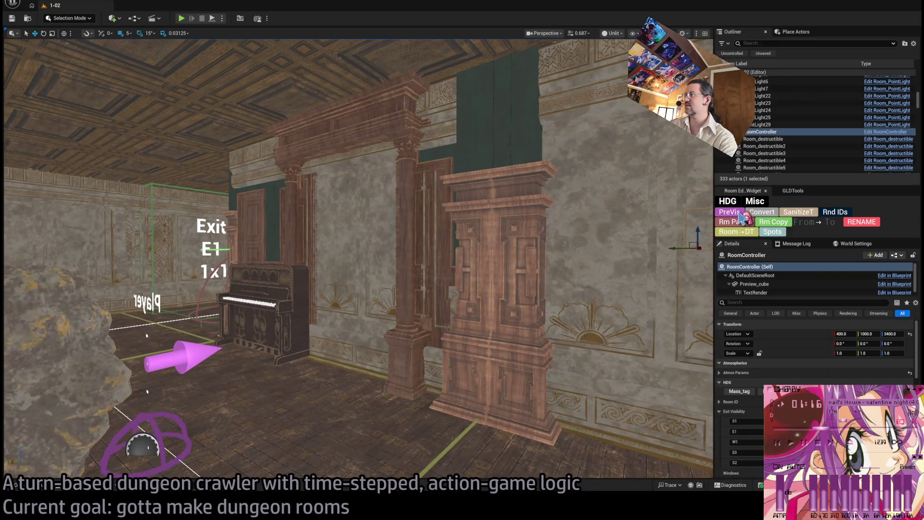
left_click(740, 214)
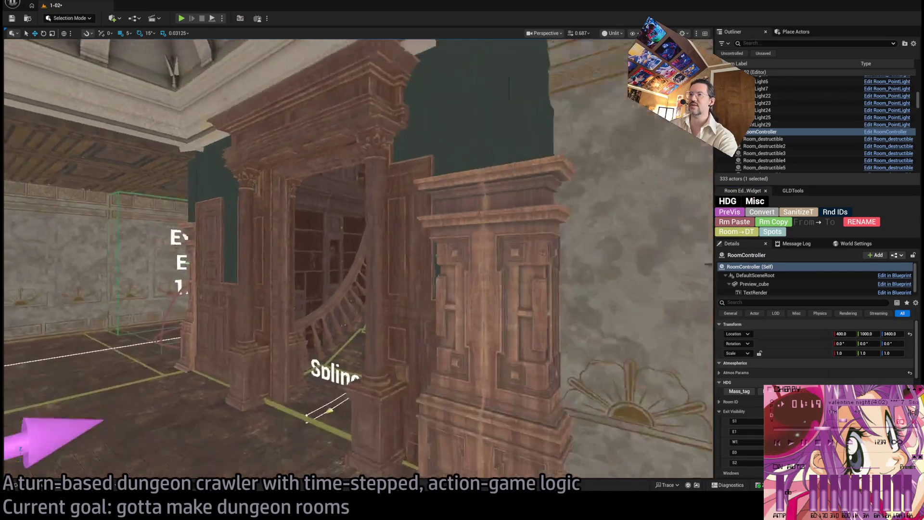
scroll(746, 406, "down", 3)
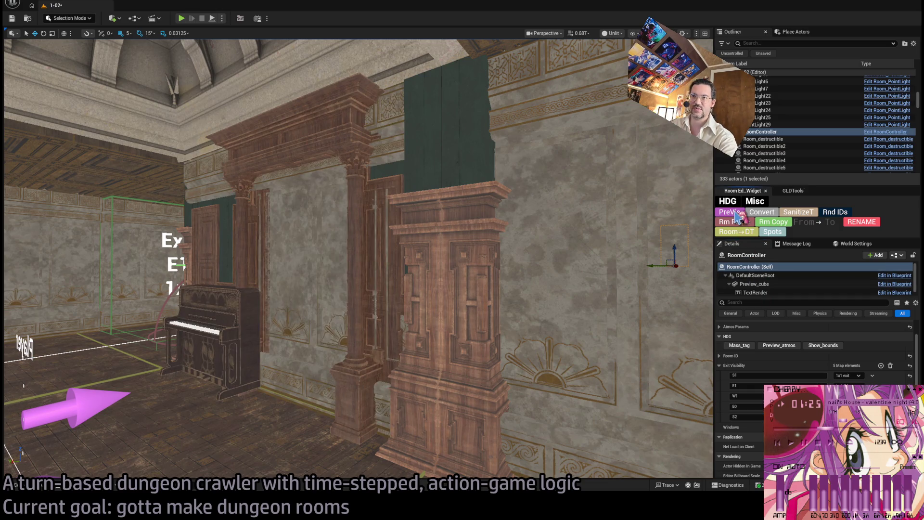
left_click_drag(650, 226, 638, 282)
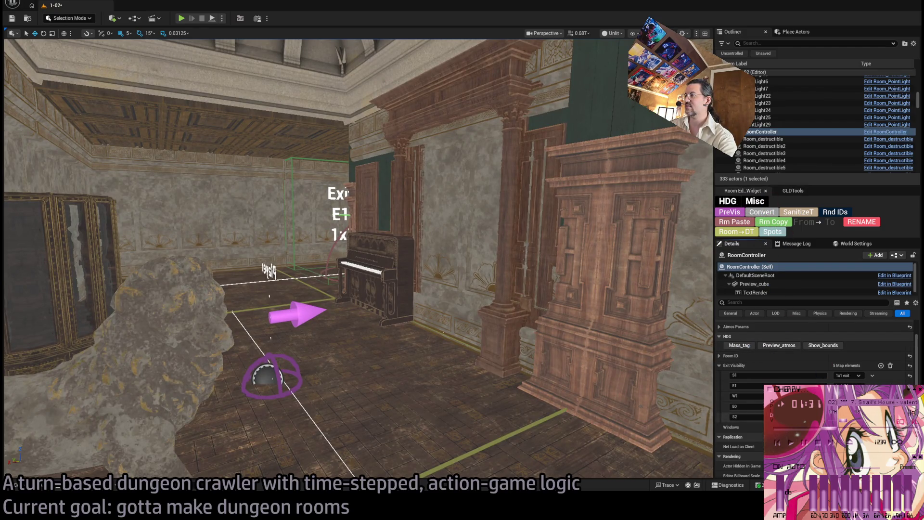
mouse_move(359, 260)
left_mouse_down()
mouse_move(481, 243)
mouse_move(482, 217)
mouse_move(463, 231)
mouse_move(443, 193)
mouse_move(404, 226)
mouse_move(478, 239)
left_mouse_up()
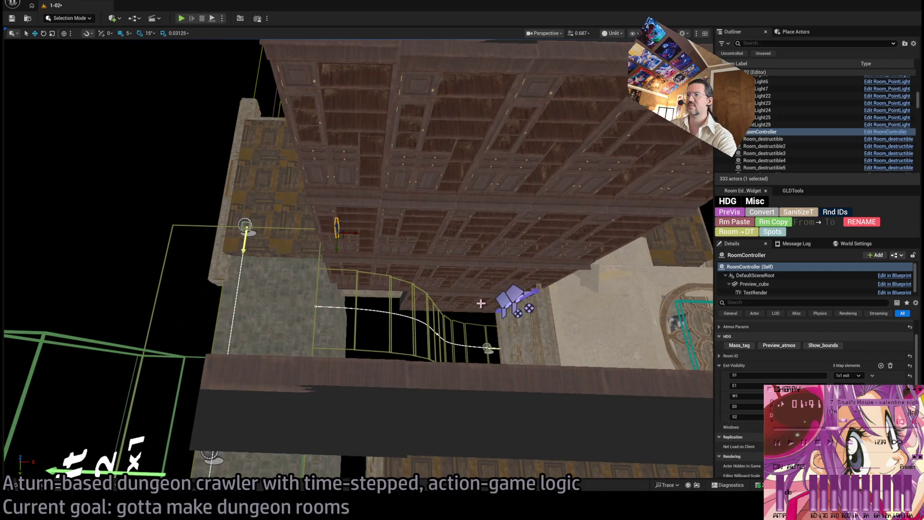
left_click(454, 300)
left_click(518, 298)
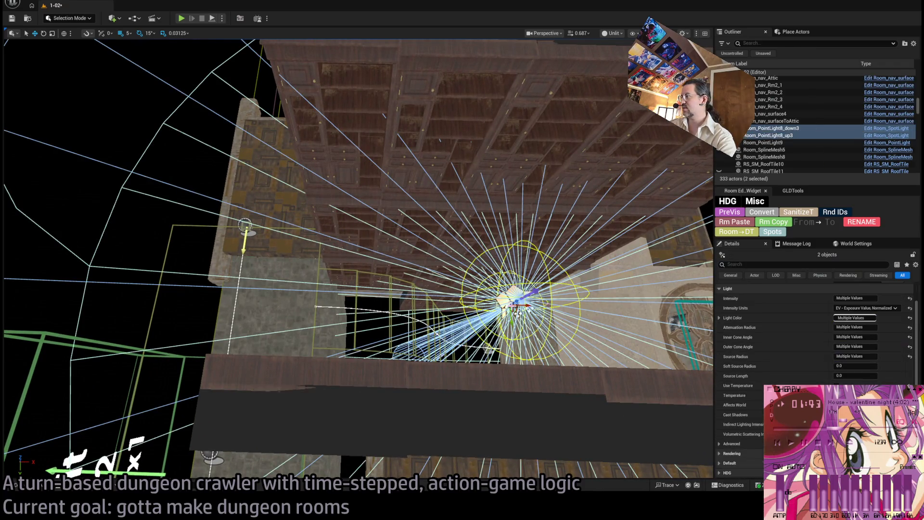
In the HDG category, add an Exit Visibility entry for S2 set to Show on both.
left_click(743, 290)
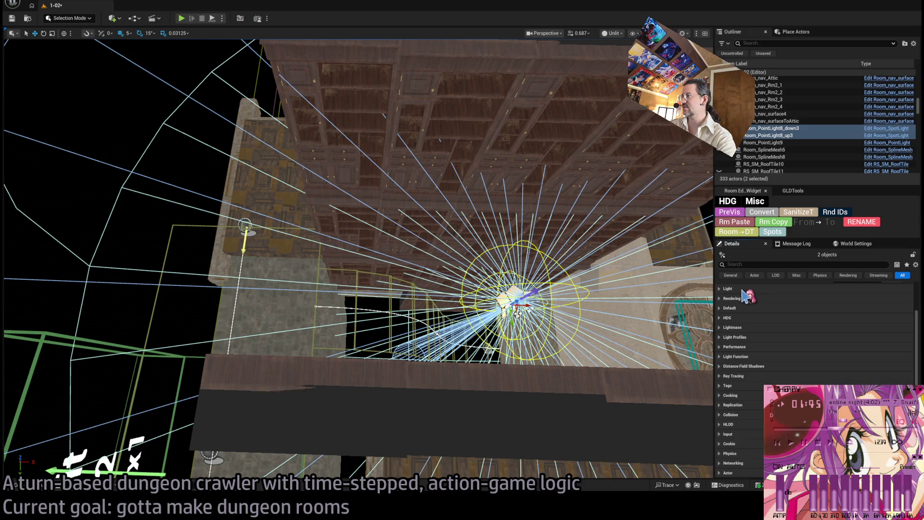
left_click(754, 319)
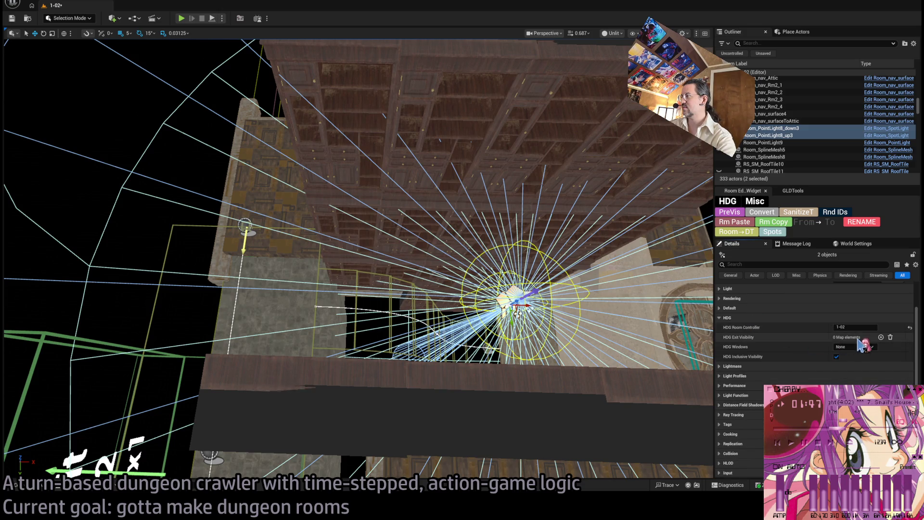
left_click_drag(616, 244, 592, 236)
key("f")
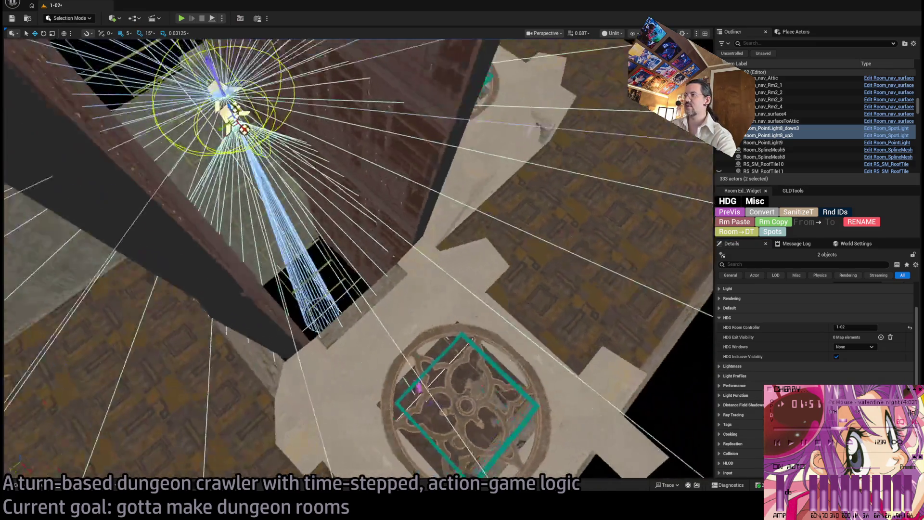
left_click(881, 337)
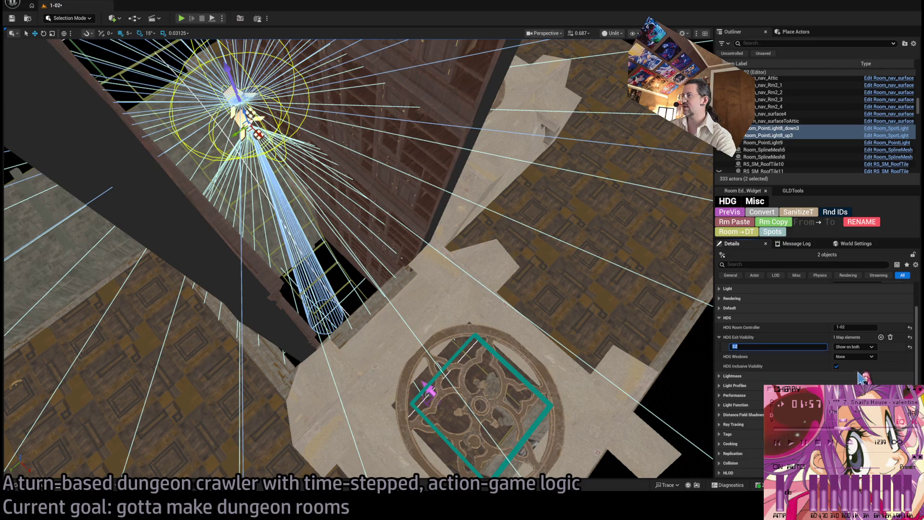
left_click_drag(626, 337, 617, 332)
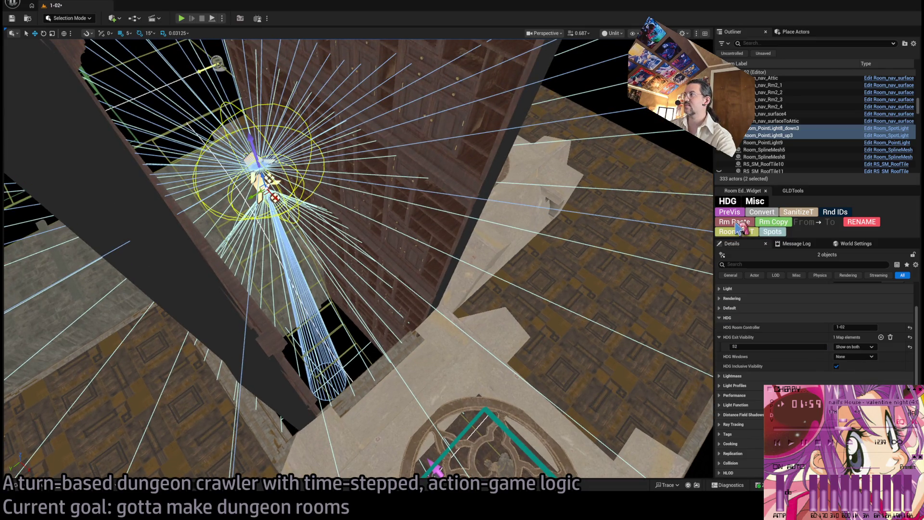
scroll(298, 135, "down", 6)
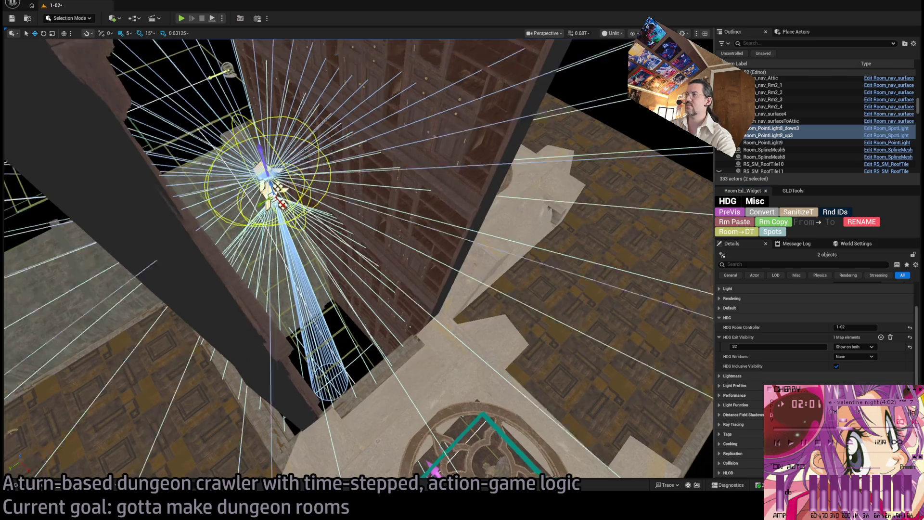
Add the WallLibrary bookcase wall pieces to the selection one by one, up to WallLibrary_37.
left_click(297, 113)
left_click(327, 145, "ctrl")
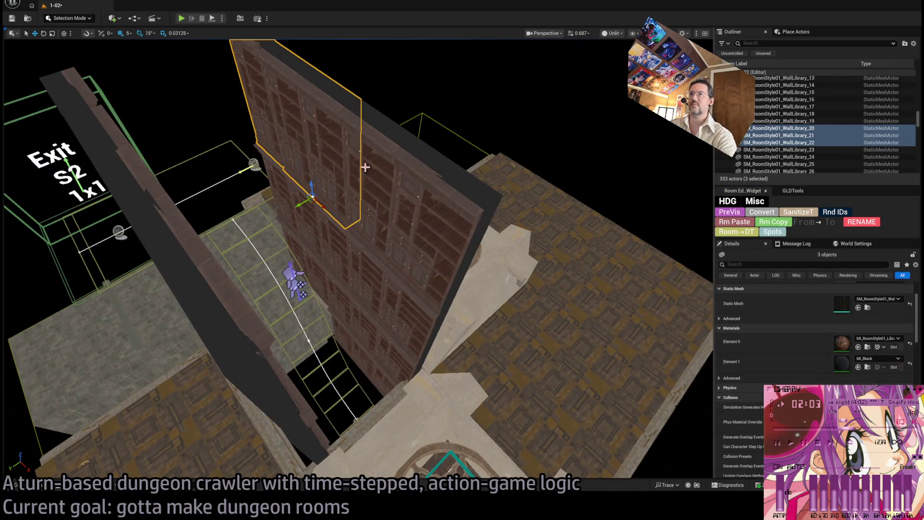
left_click(352, 163, "ctrl")
left_click(422, 253, "ctrl")
left_click(392, 309, "ctrl")
left_click(385, 313, "ctrl")
left_click(337, 259, "ctrl")
left_click(332, 269, "ctrl")
left_click(308, 226, "ctrl")
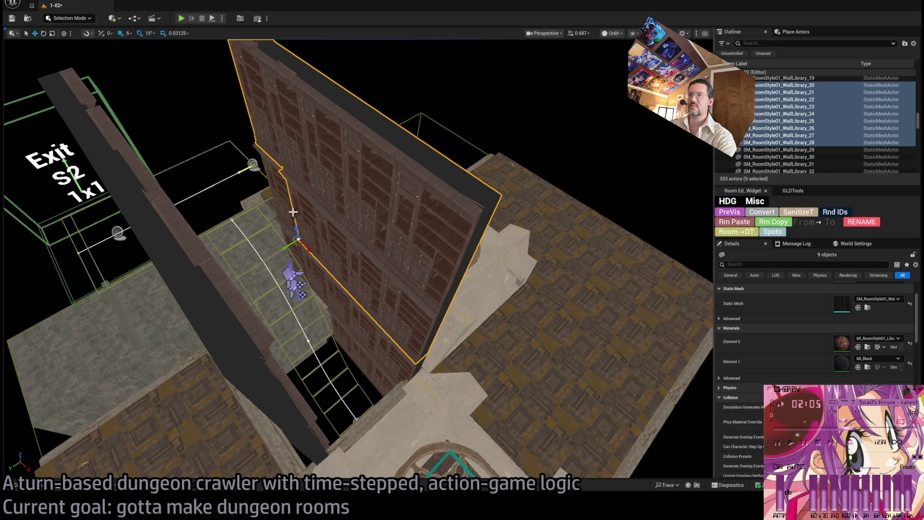
left_click(284, 193, "ctrl")
left_click(317, 277, "ctrl")
left_click(327, 284, "ctrl")
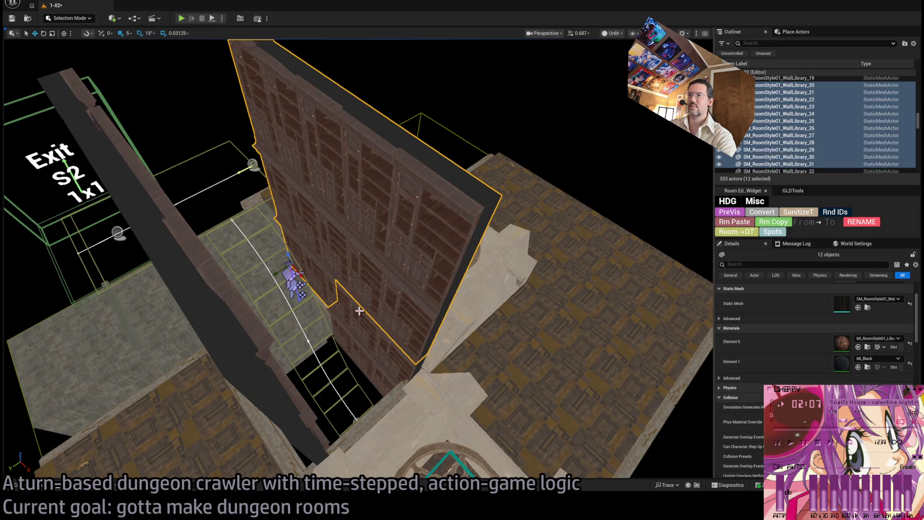
left_click(347, 299, "ctrl")
left_click(366, 328, "ctrl")
left_click(407, 357, "ctrl")
left_click(367, 370, "ctrl")
left_click(353, 359, "ctrl")
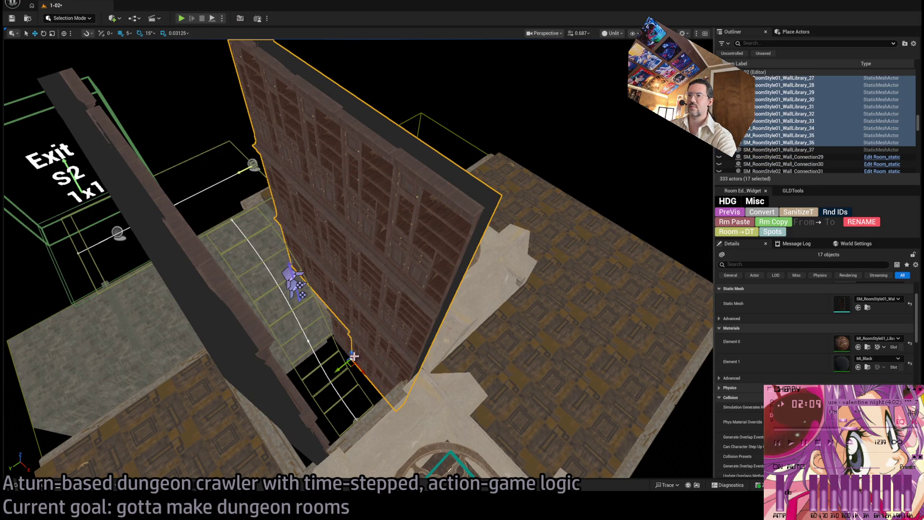
left_click(332, 340, "ctrl")
Collapse the material and collision details, then range-select WallLibrary_01 through 37 in the Outliner.
scroll(776, 366, "down", 5)
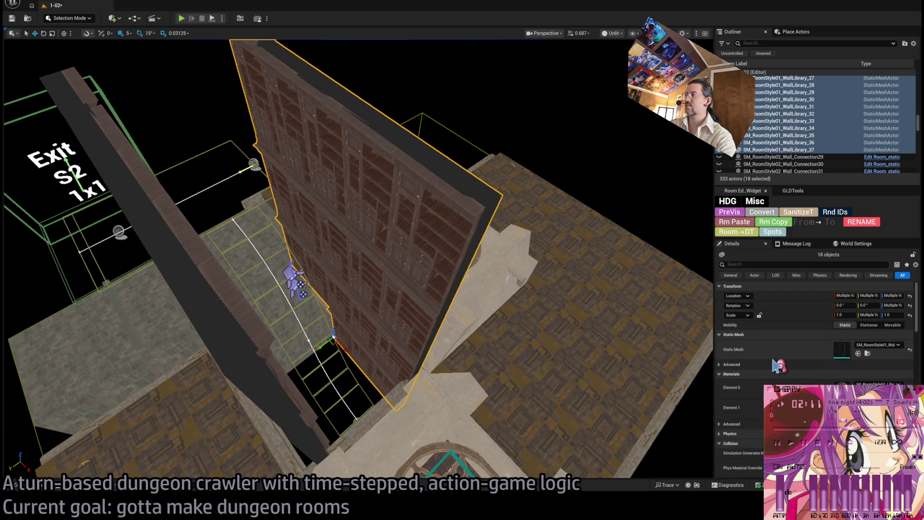
scroll(777, 365, "up", 5)
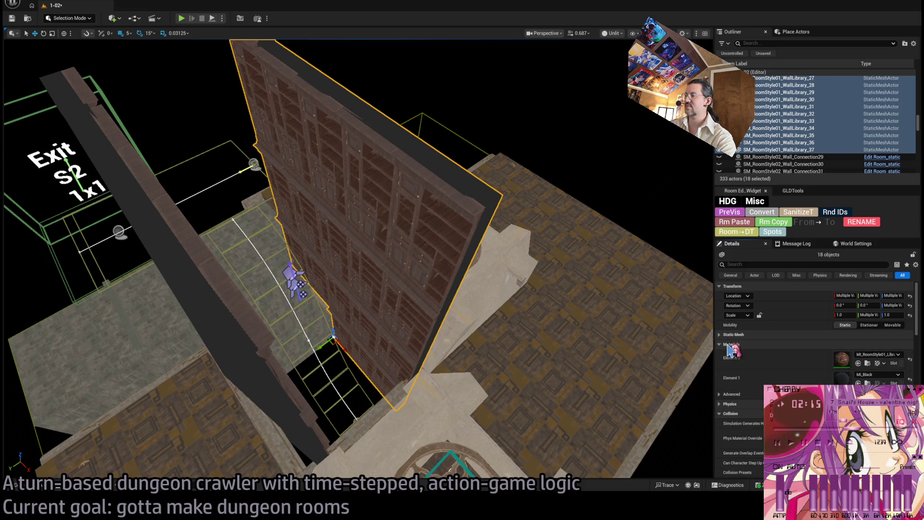
left_click(729, 345)
left_click(753, 364)
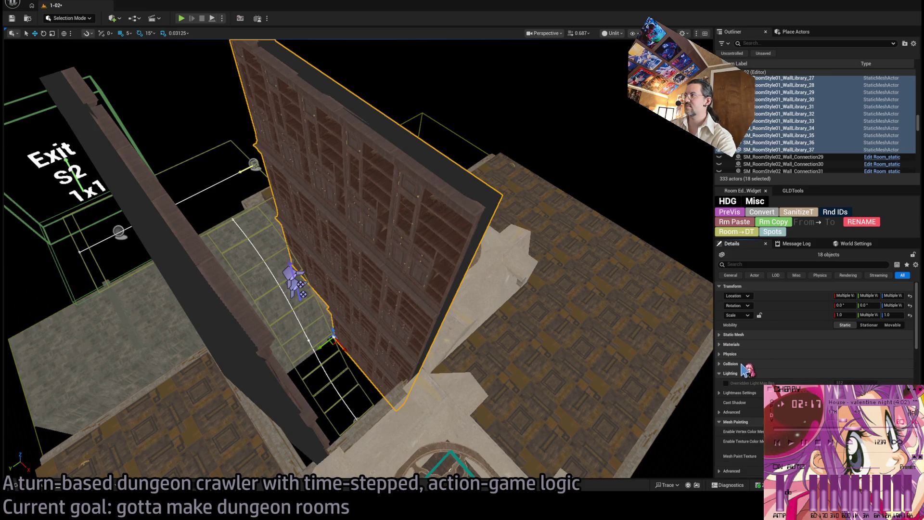
scroll(847, 145, "up", 3)
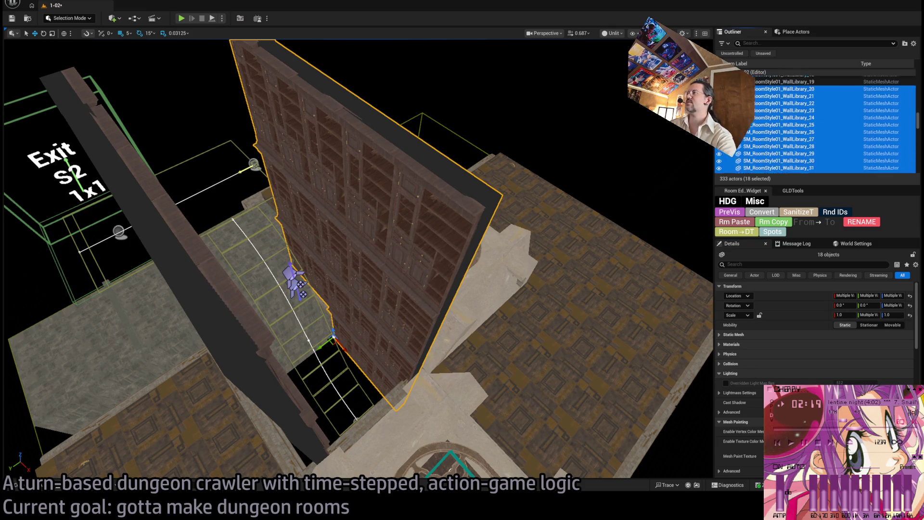
scroll(834, 150, "down", 2)
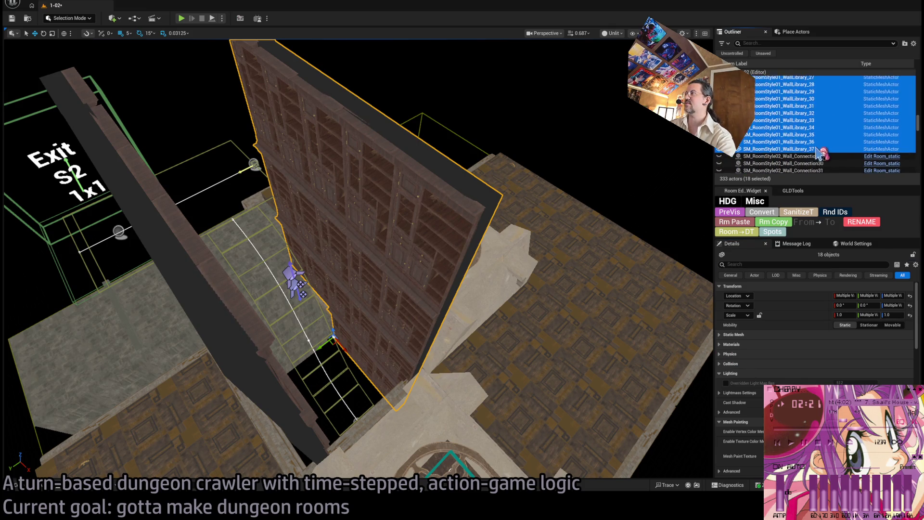
left_click(834, 149)
scroll(840, 128, "up", 10)
scroll(841, 127, "up", 2)
left_click(838, 143, "shift")
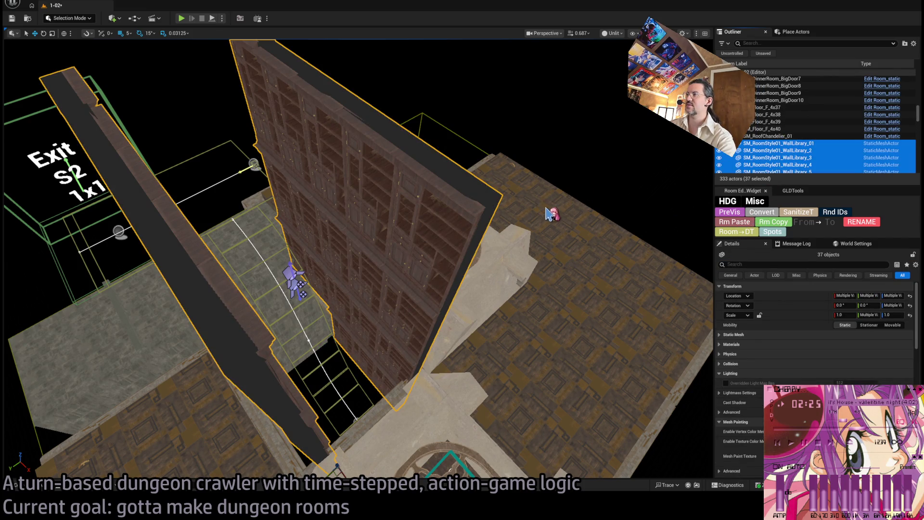
Frame the 37 walls and apply the room settings to them with Rm Paste.
key("f")
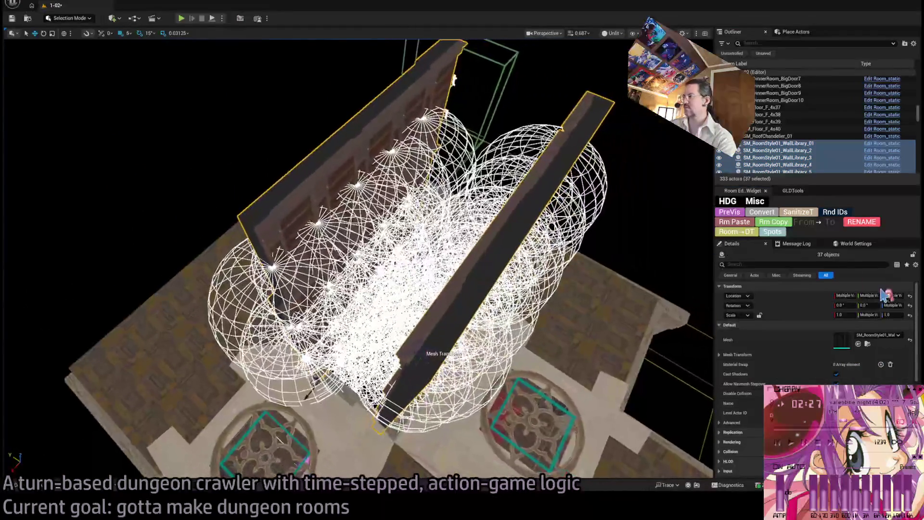
left_click(742, 222)
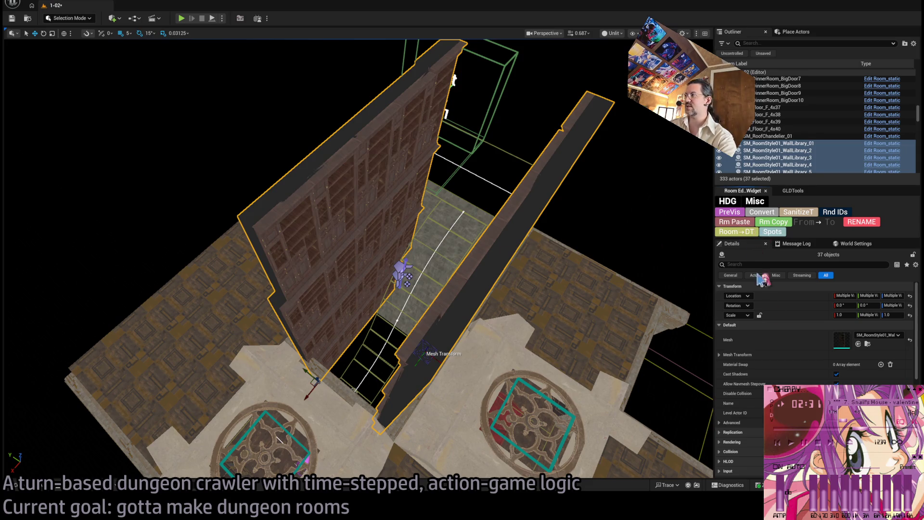
scroll(761, 278, "down", 5)
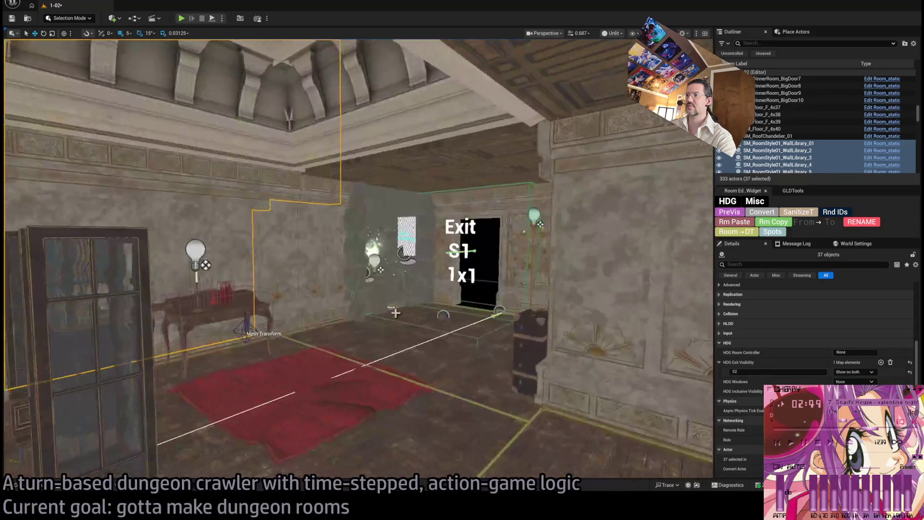
On the RoomController, mass-tag the room's actors and preview per-exit visibility.
left_click(452, 250)
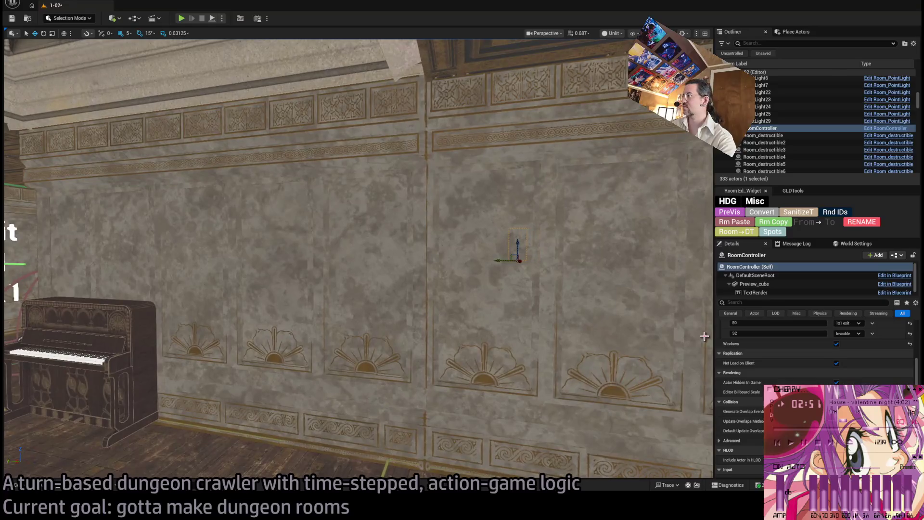
scroll(748, 370, "up", 5)
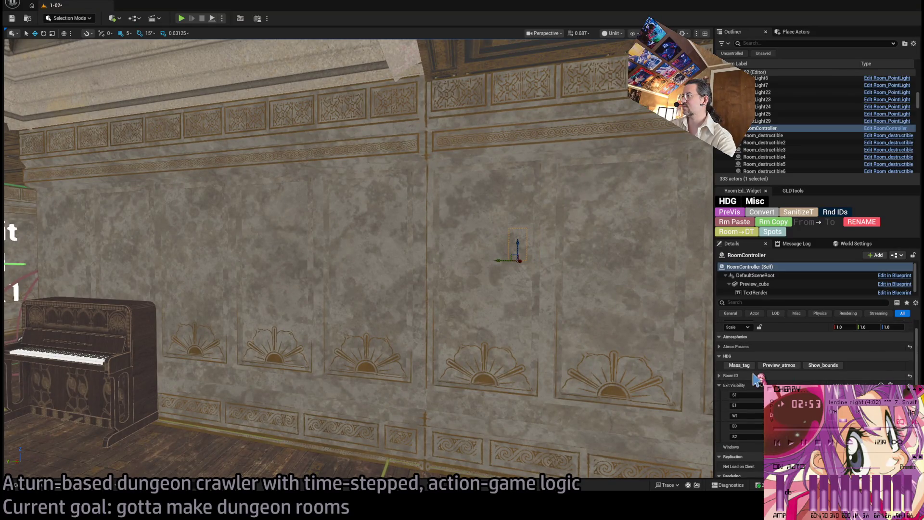
left_click(750, 369)
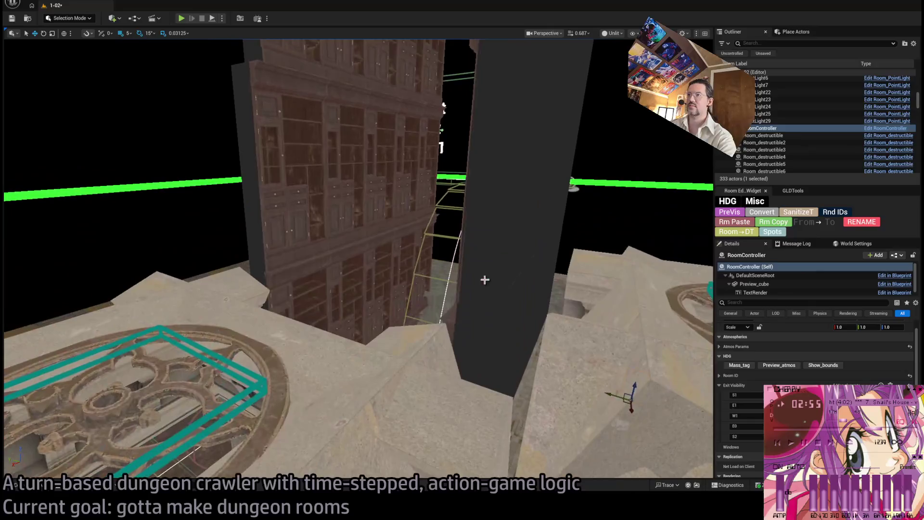
left_click(735, 217)
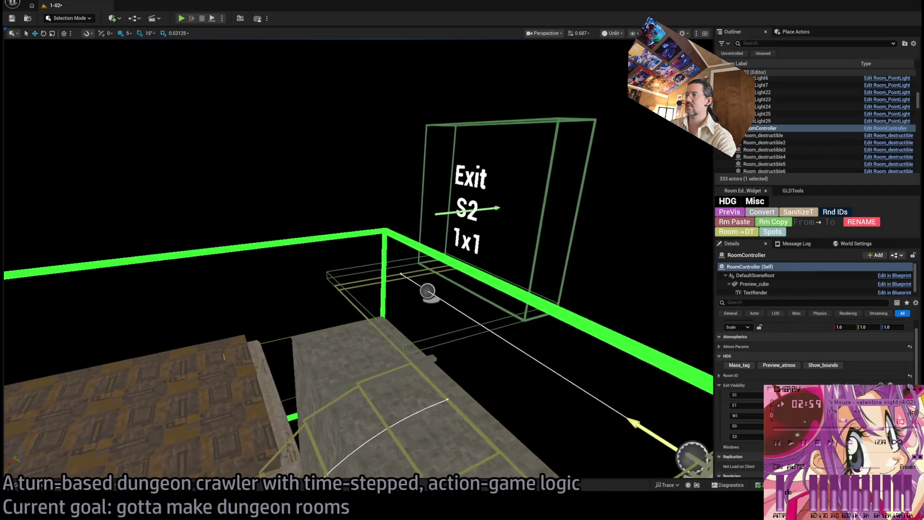
Give Room_nav_Attic its own HDG Exit Visibility entry of S2.
left_click(470, 331)
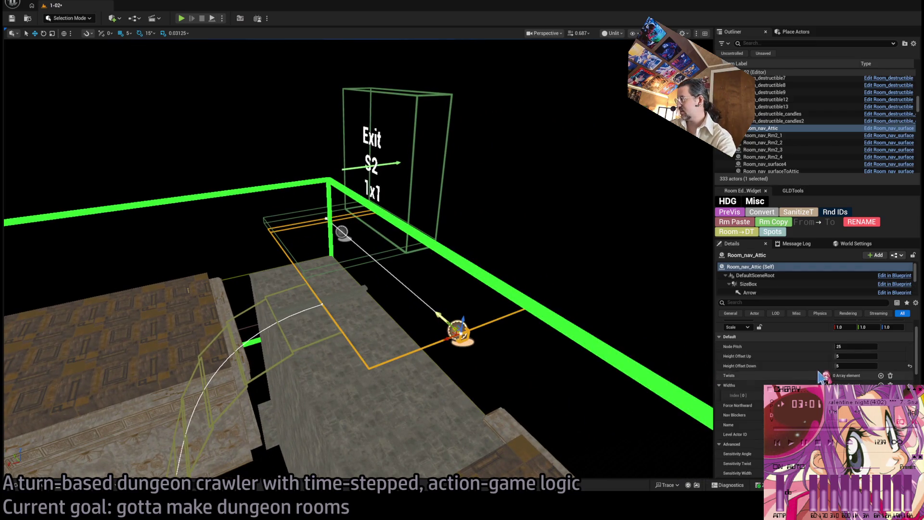
scroll(823, 376, "down", 5)
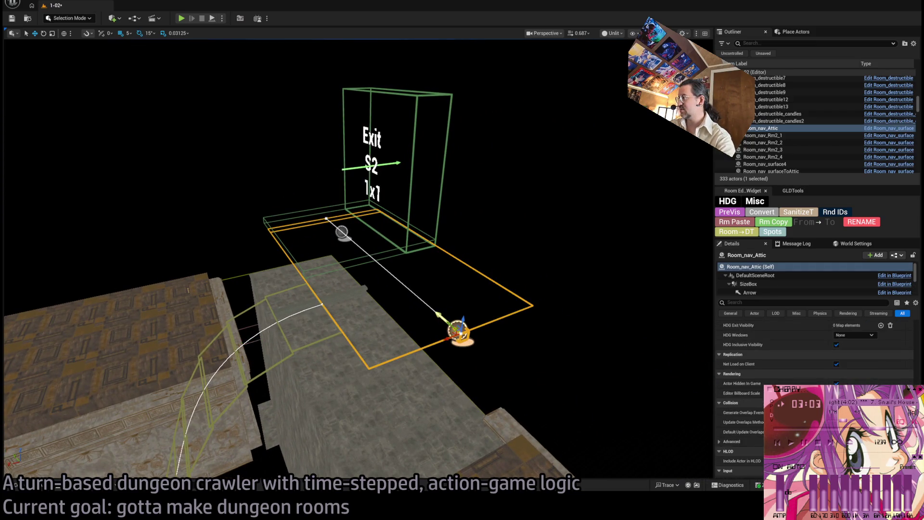
scroll(815, 351, "up", 4)
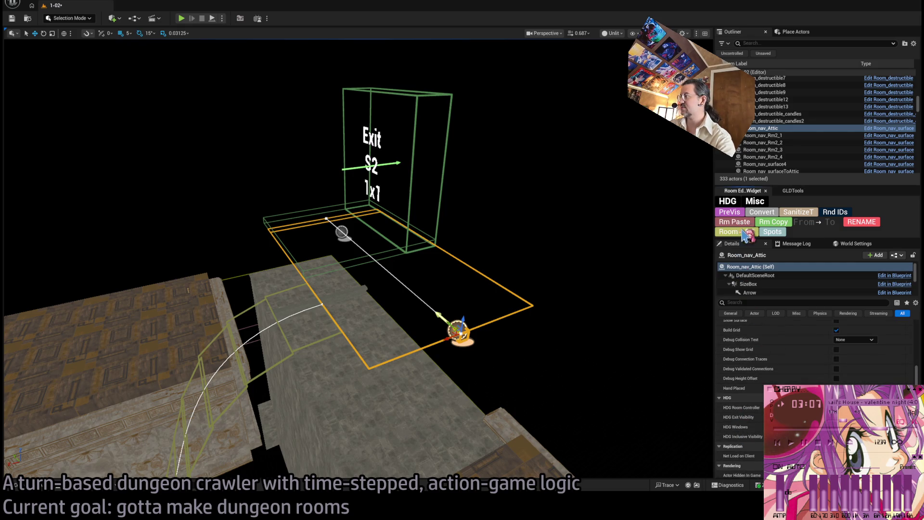
left_click(719, 417)
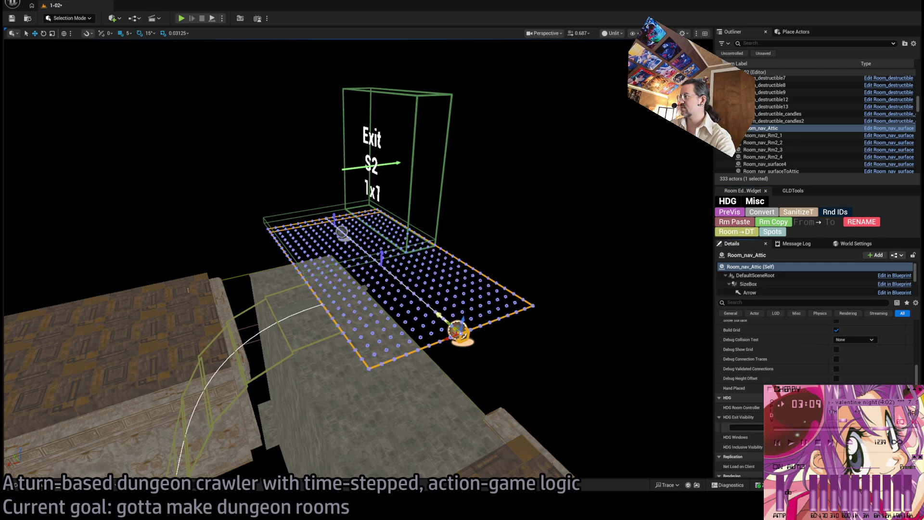
type("S1")
key("Return")
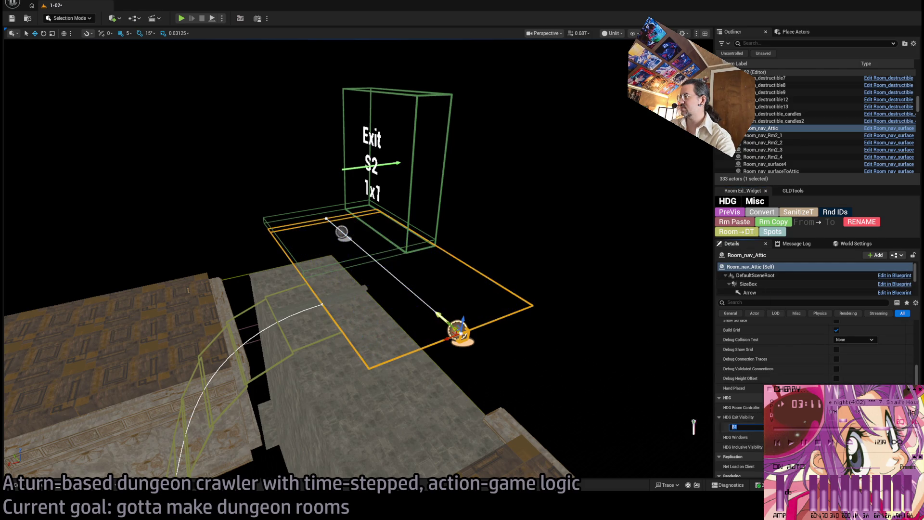
key("Return")
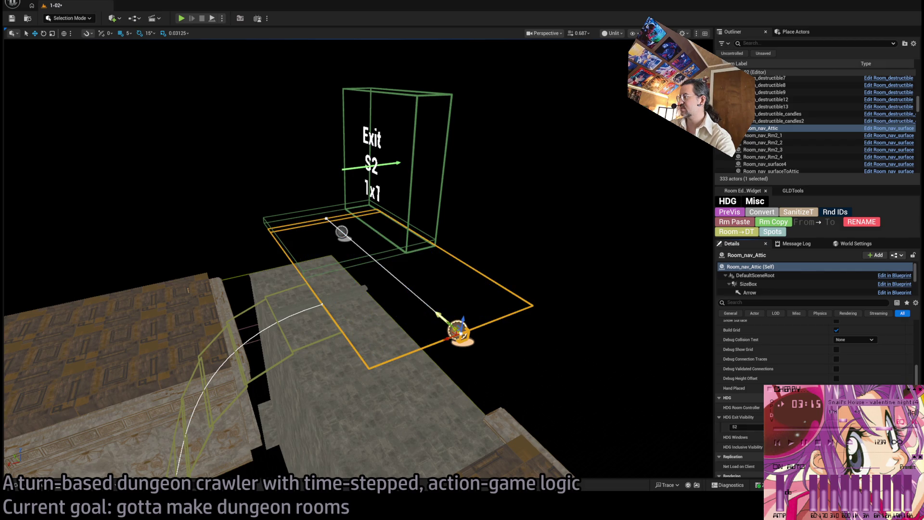
key("Return")
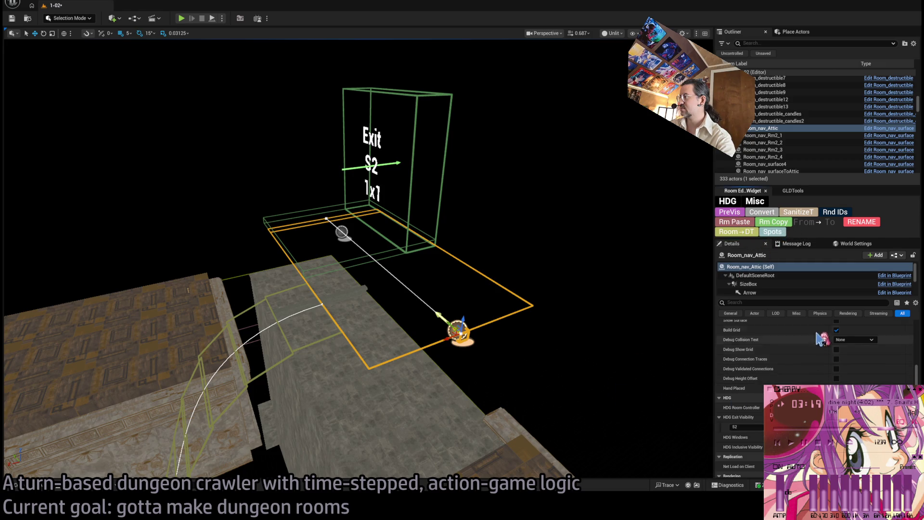
mouse_move(634, 345)
left_mouse_down()
mouse_move(621, 337)
mouse_move(370, 369)
left_mouse_up()
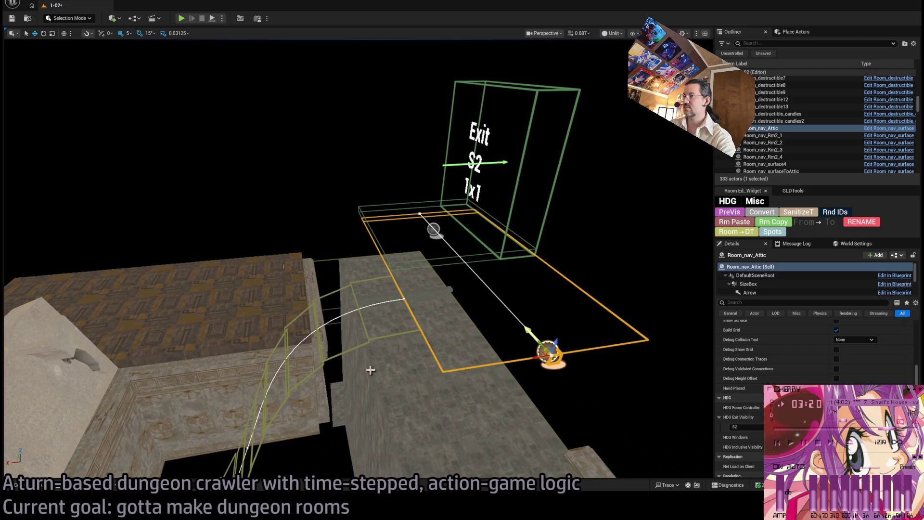
Select and frame Room_nav_surfaceToAttic, then toggle the PreVis room layout preview.
left_click(369, 342)
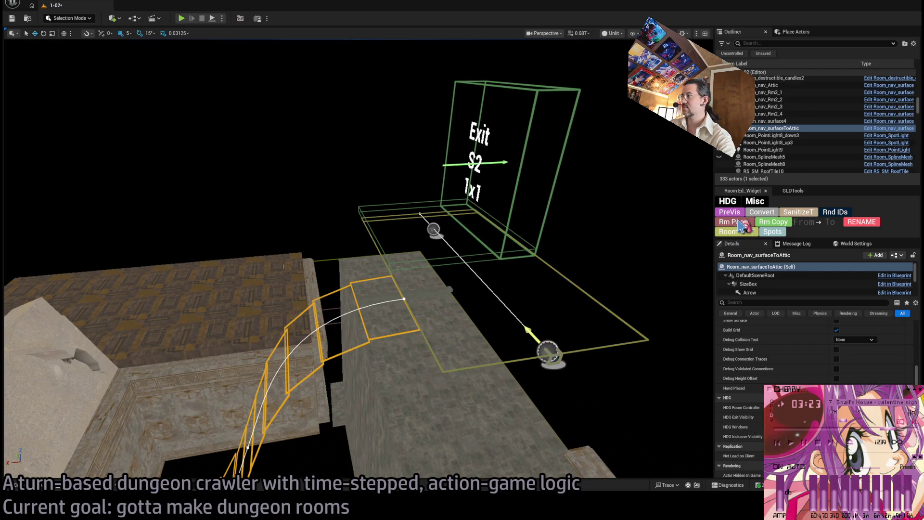
left_click_drag(366, 288, 308, 308)
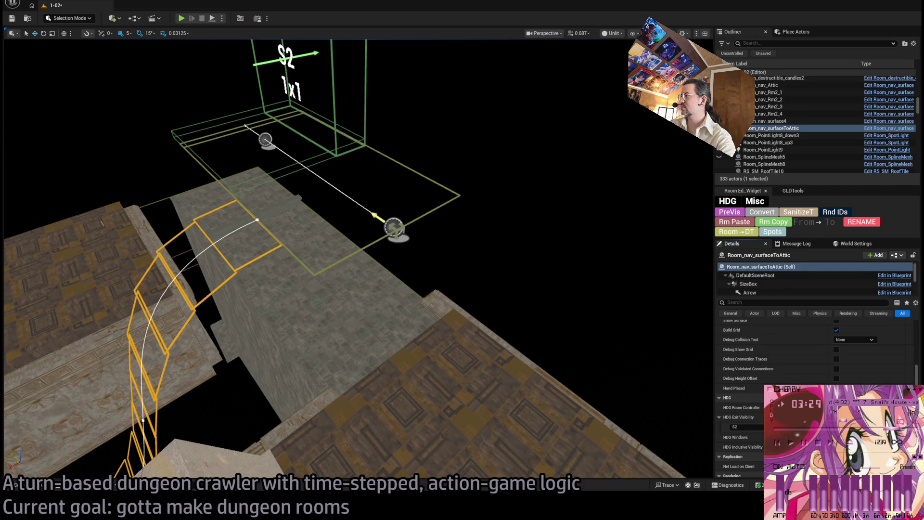
left_click_drag(357, 260, 318, 280)
key("f")
left_click(728, 213)
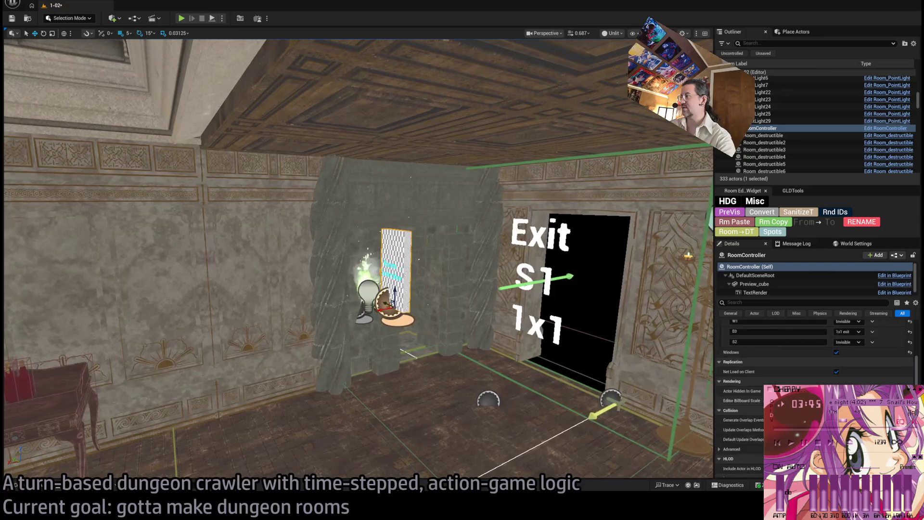
scroll(861, 374, "up", 2)
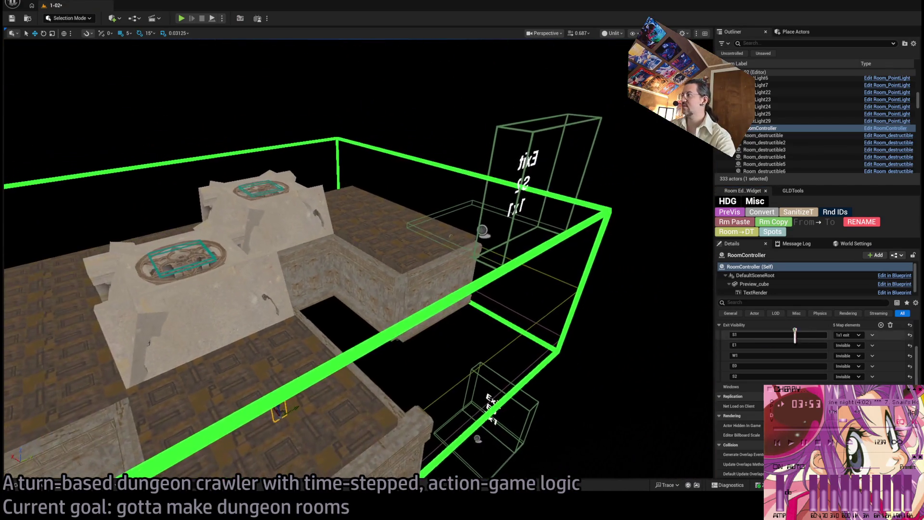
Set the RoomController's exit E0 to 1x1 exit and run the PreVis walkthrough.
left_click(856, 366)
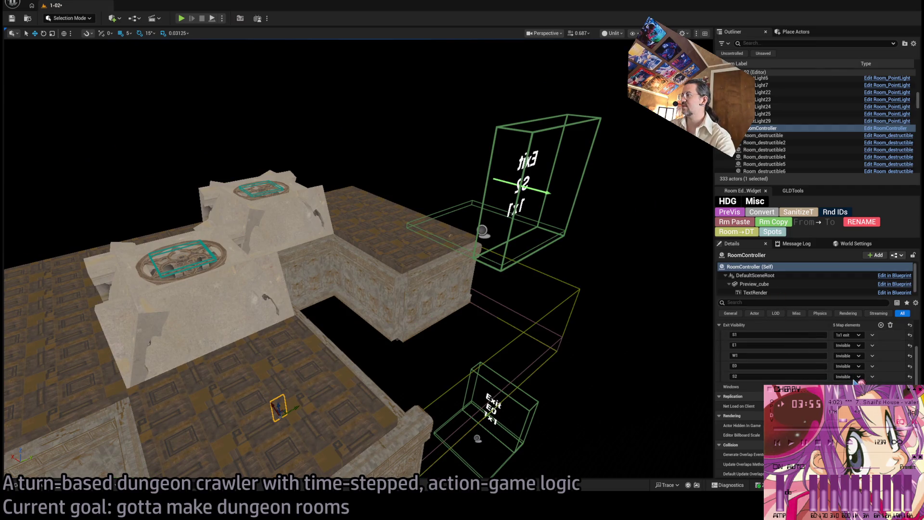
left_click(850, 388)
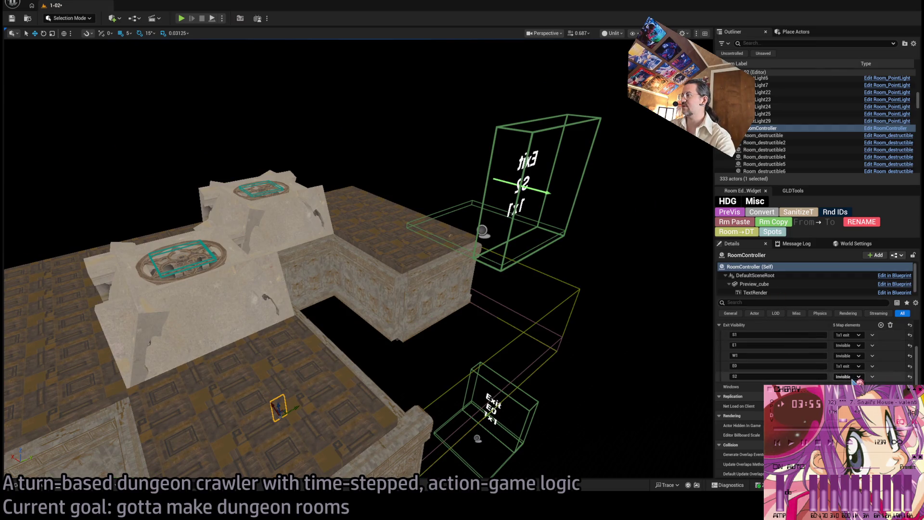
left_click(733, 215)
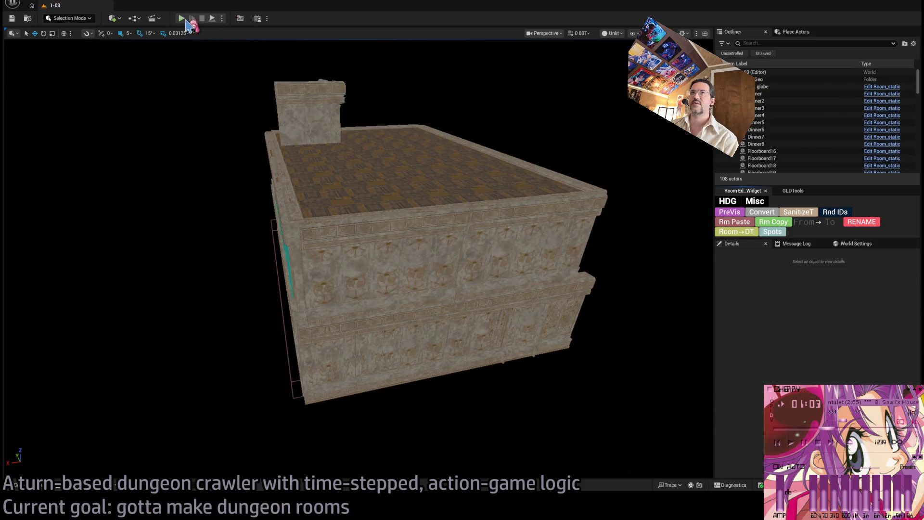
Play level 1-03, issue a movement command and two turns, then stop with Esc.
left_click(182, 18)
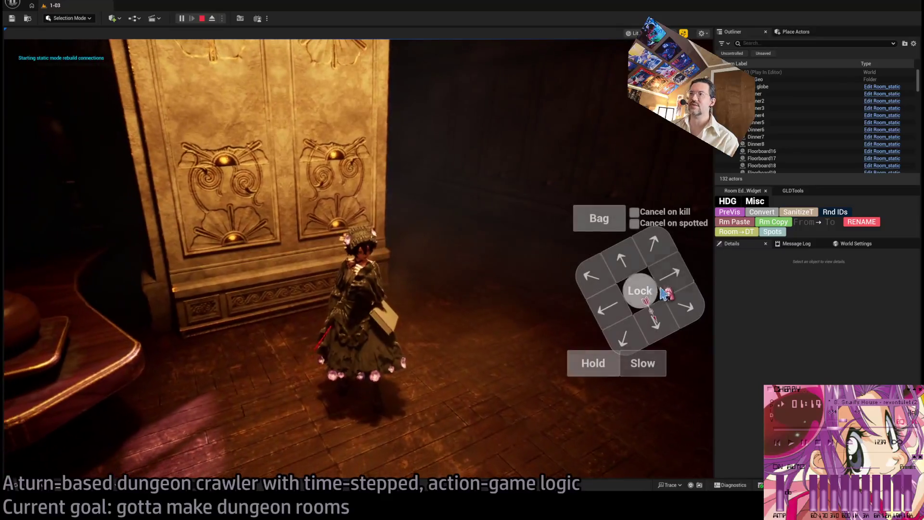
left_click(661, 259)
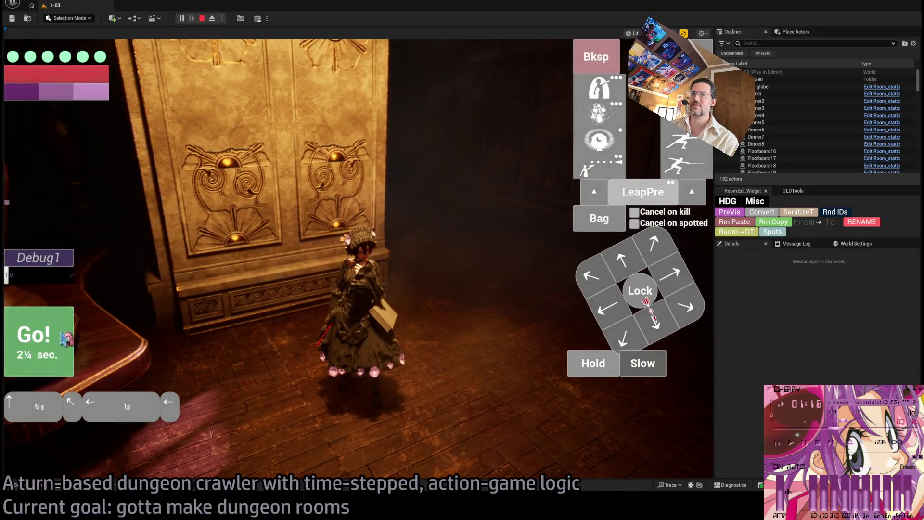
left_click(389, 298)
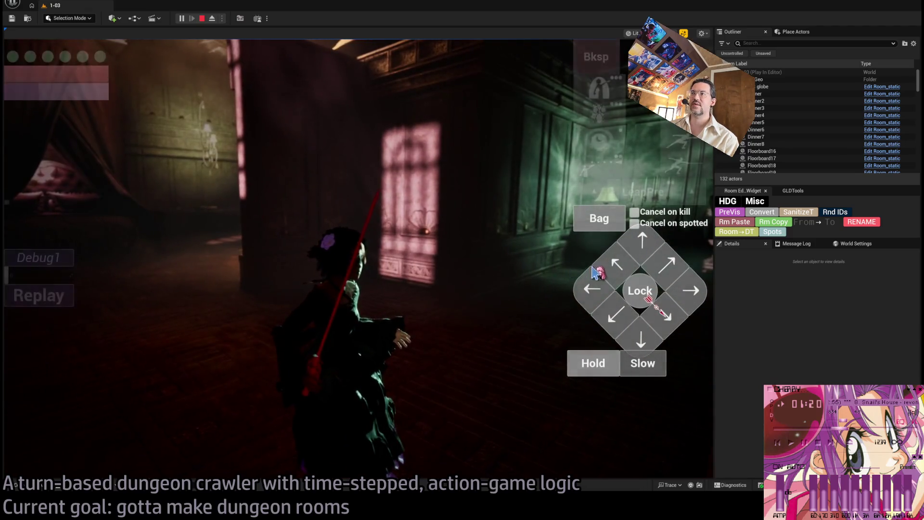
left_click(140, 313)
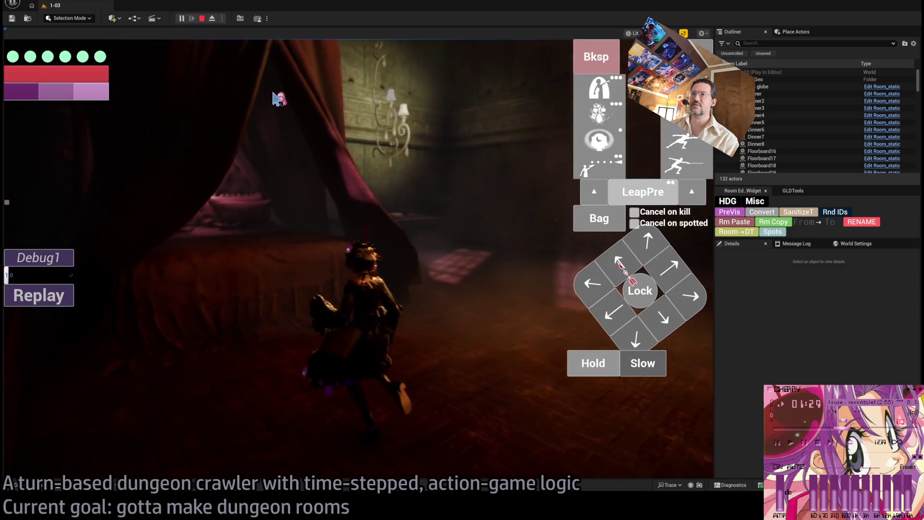
key("Escape")
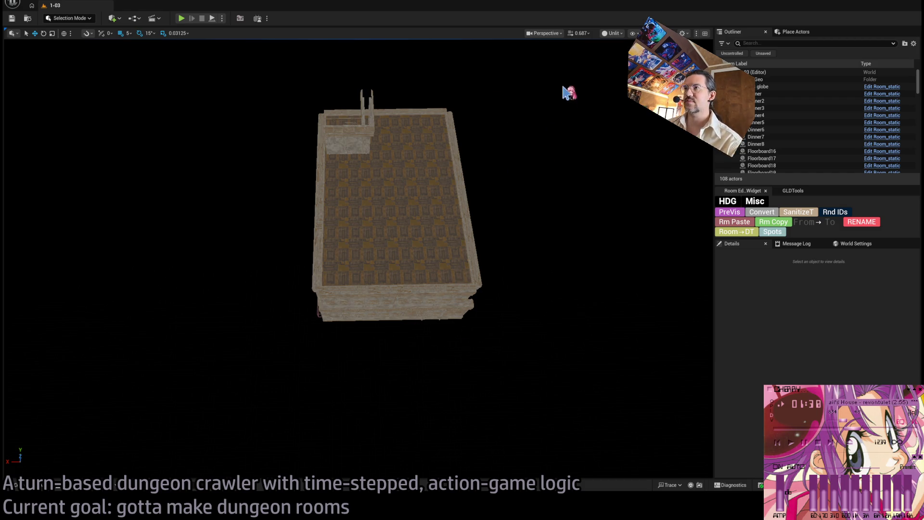
Select all room actors, set grid snap to 100, and move the whole room along X.
left_click(809, 88)
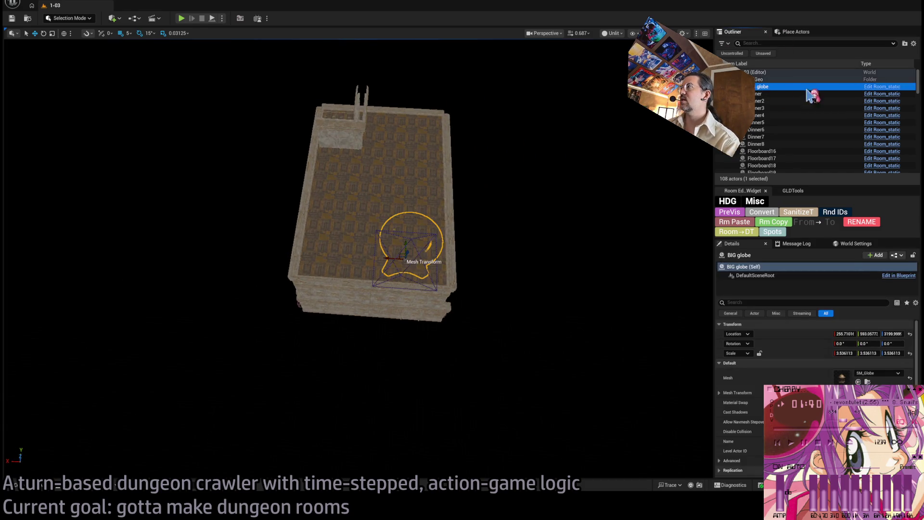
left_click_drag(920, 79, 918, 161)
key("ctrl+a")
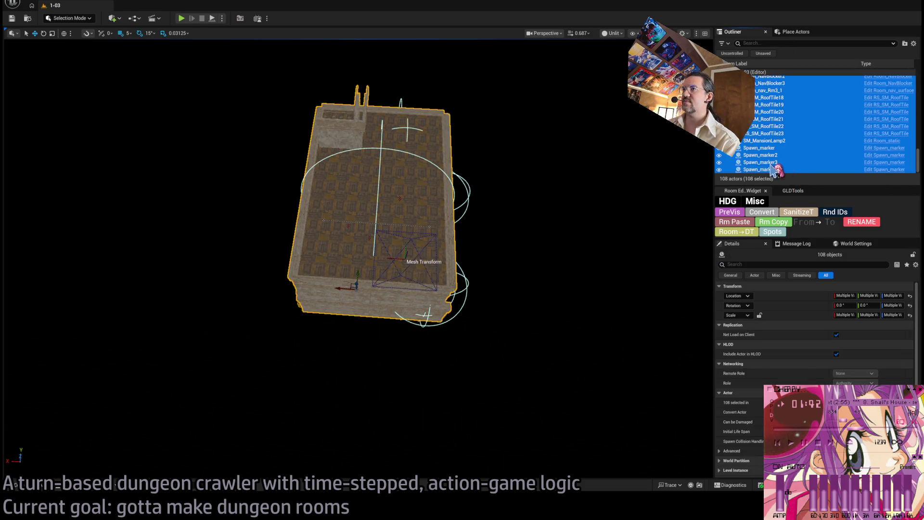
key("f")
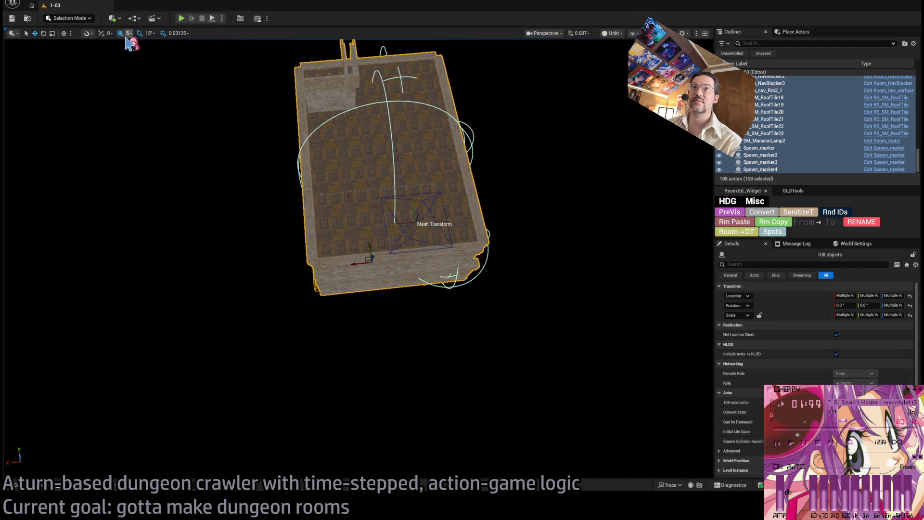
key("bracketright")
key("bracketright")
key("bracketright")
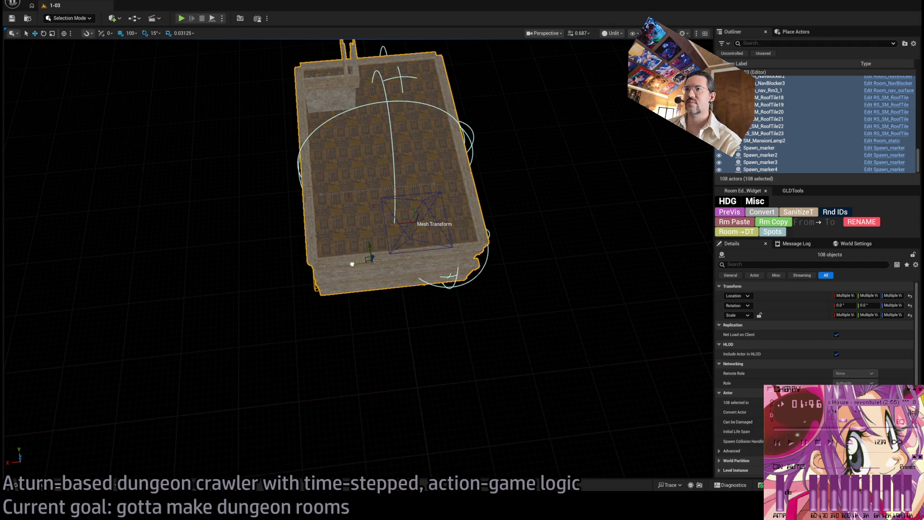
left_click_drag(353, 264, 398, 259)
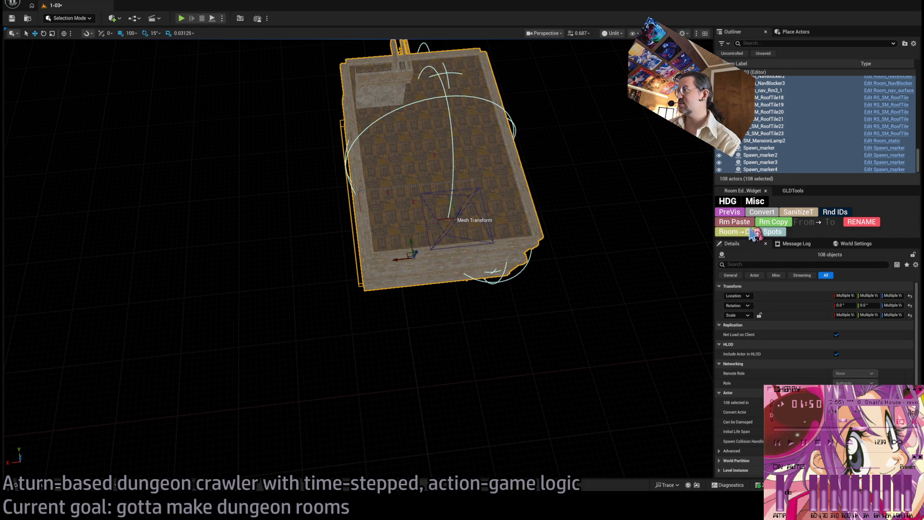
Select and frame the RoomController, orbiting out to view the whole room.
left_click_drag(674, 289, 650, 240)
scroll(358, 259, "up", 10)
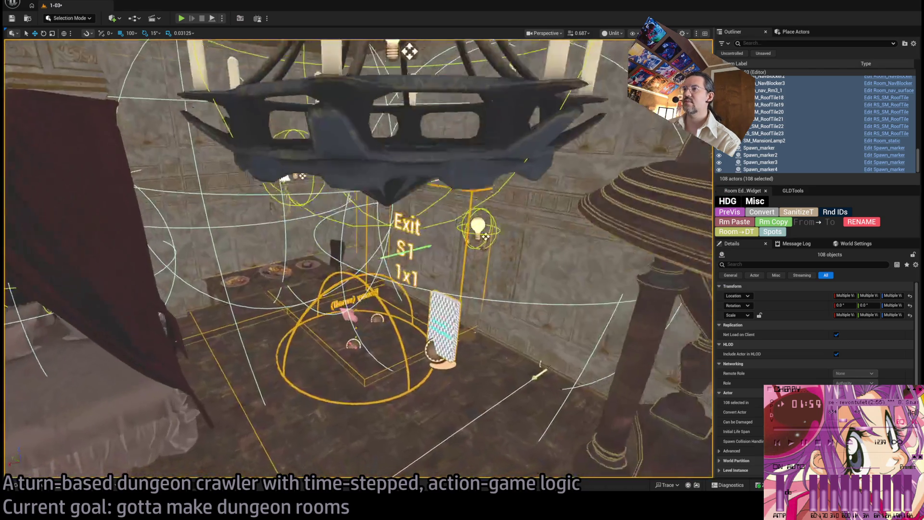
left_click(443, 323)
key("f")
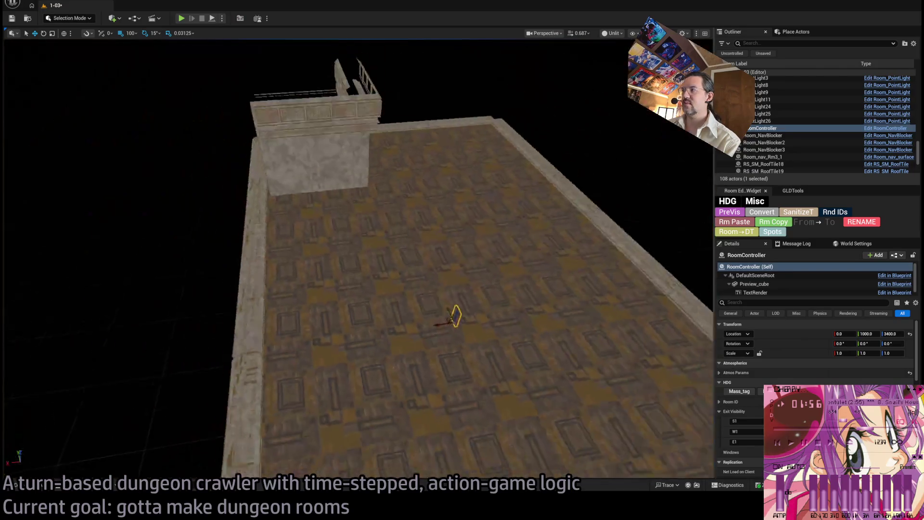
left_click_drag(433, 288, 380, 271)
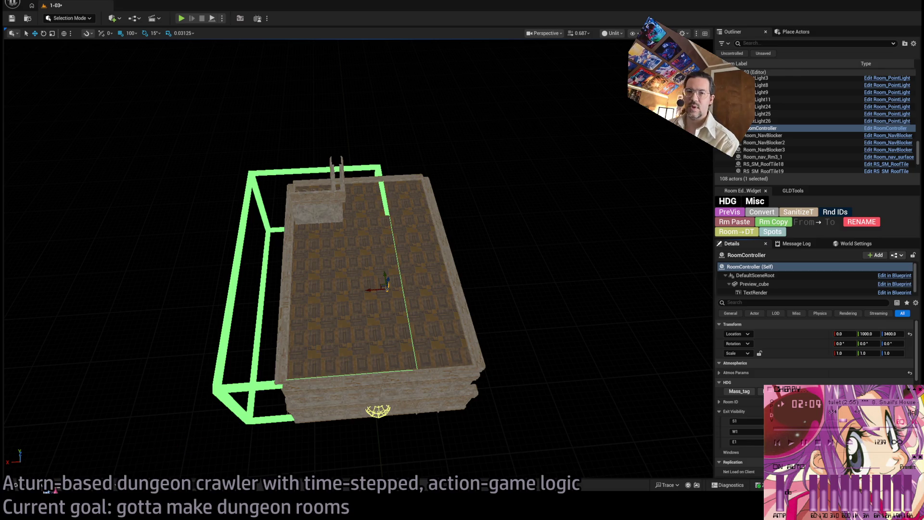
left_click(47, 488)
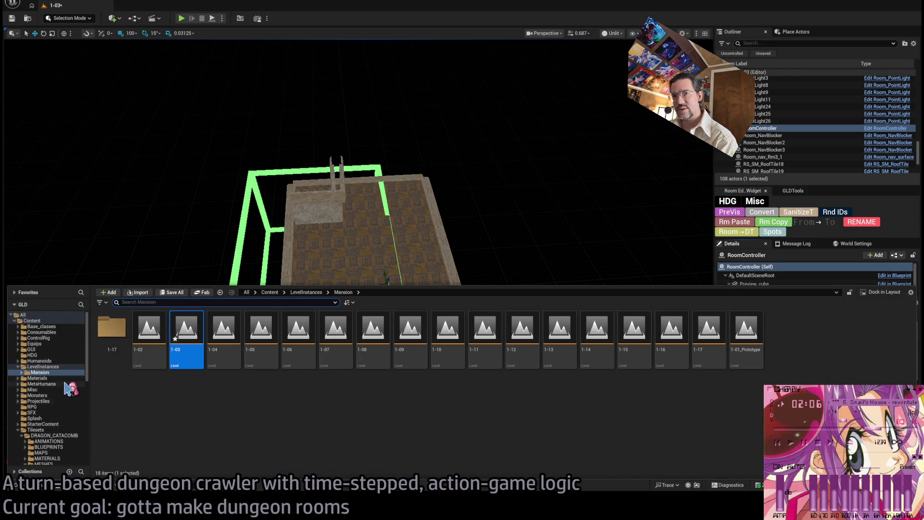
Open Mansion_DT, confirm the PrototypeBedroom row's Dimensions are 3×5, and return to 1-03.
left_click(54, 366)
double_click(151, 330)
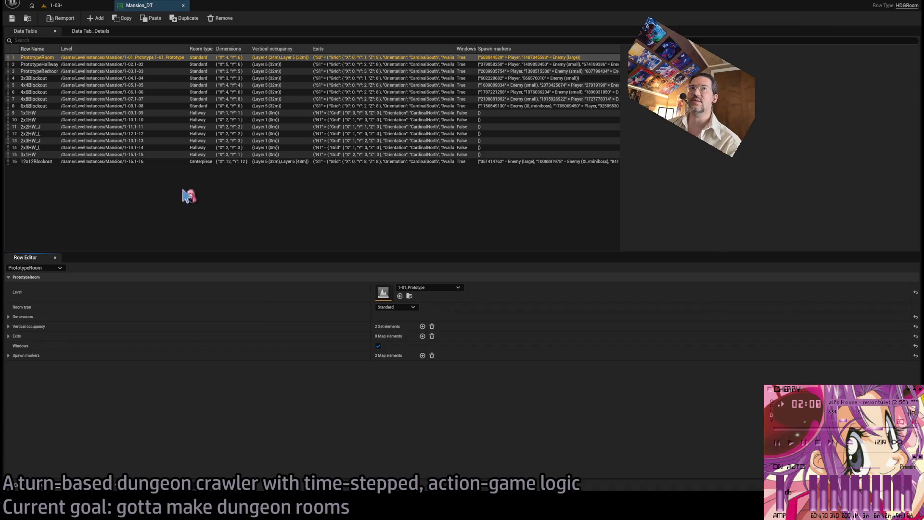
left_click(103, 71)
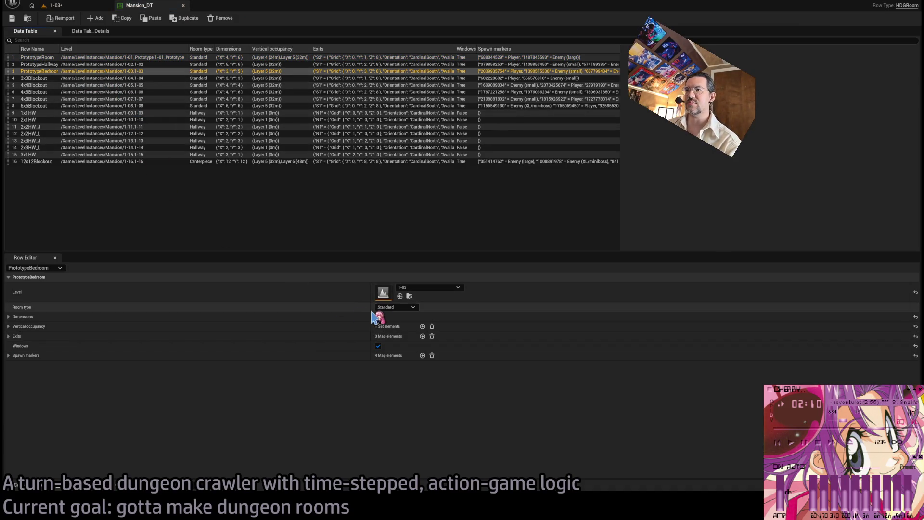
left_click(8, 317)
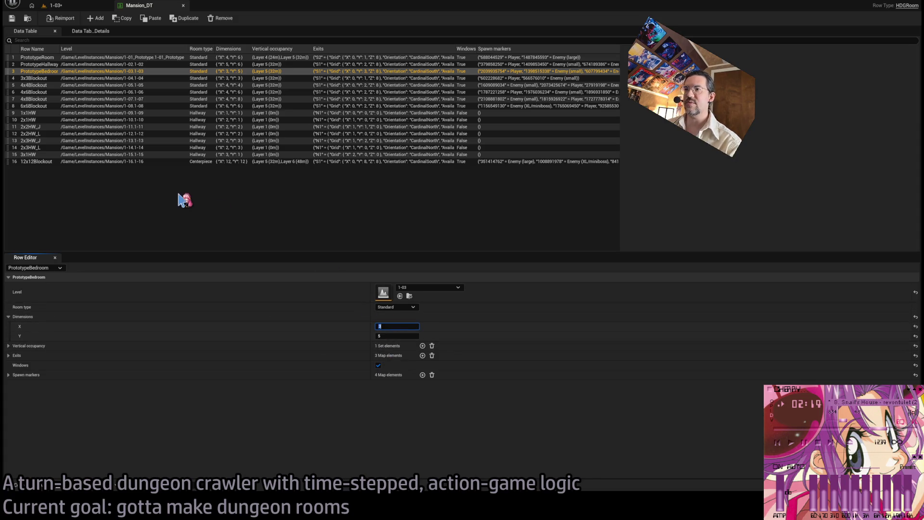
left_click(79, 5)
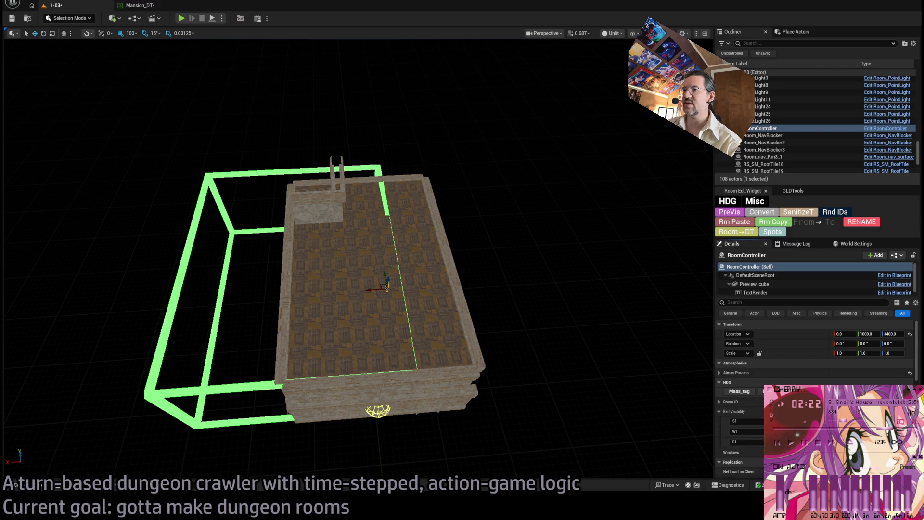
Select all actors in level 1-03 and orbit down into the room at eye level.
key("ctrl+a")
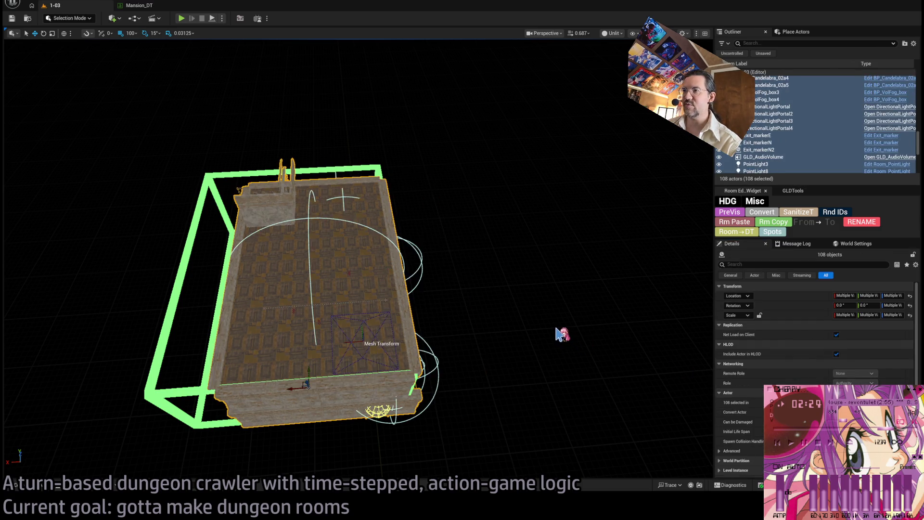
left_click(138, 5)
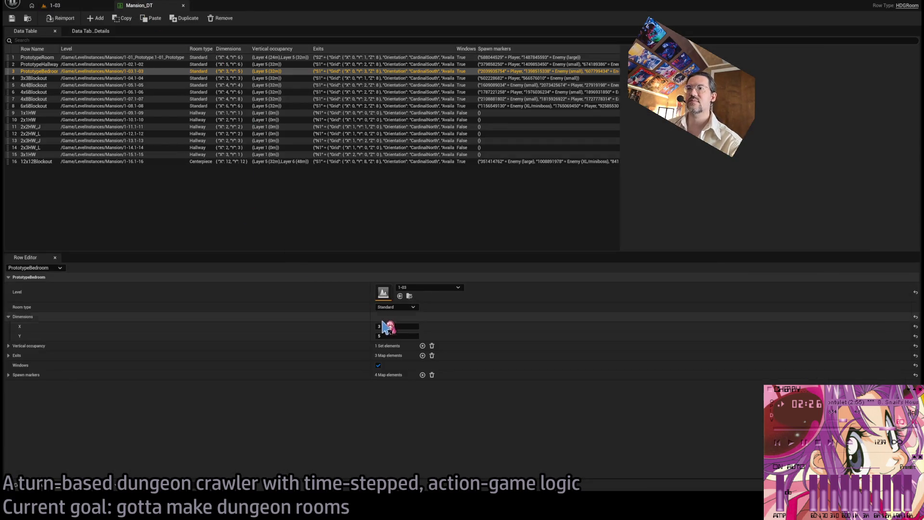
left_click(72, 6)
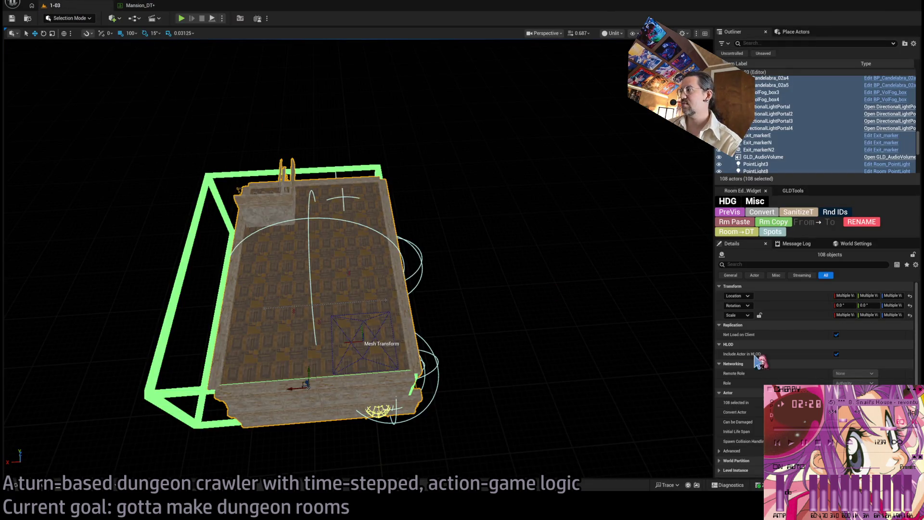
left_click_drag(385, 289, 308, 283)
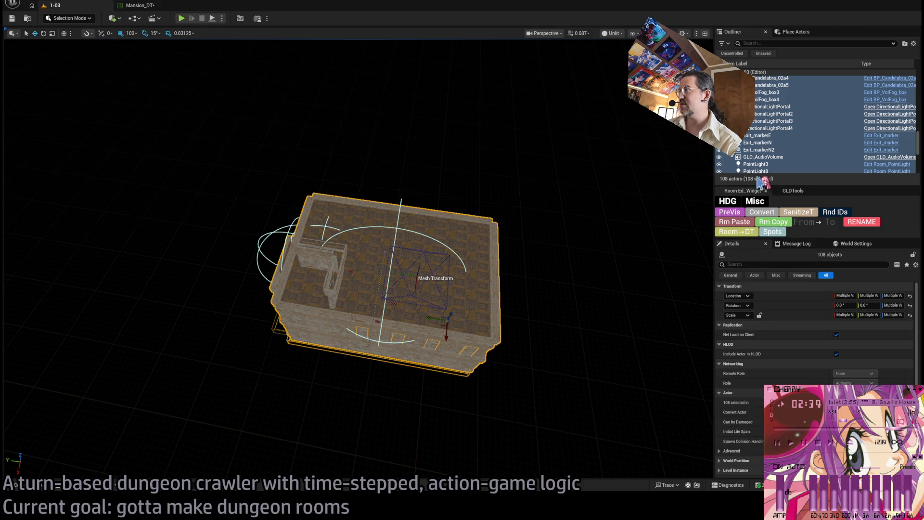
scroll(359, 260, "up", 3)
key("w")
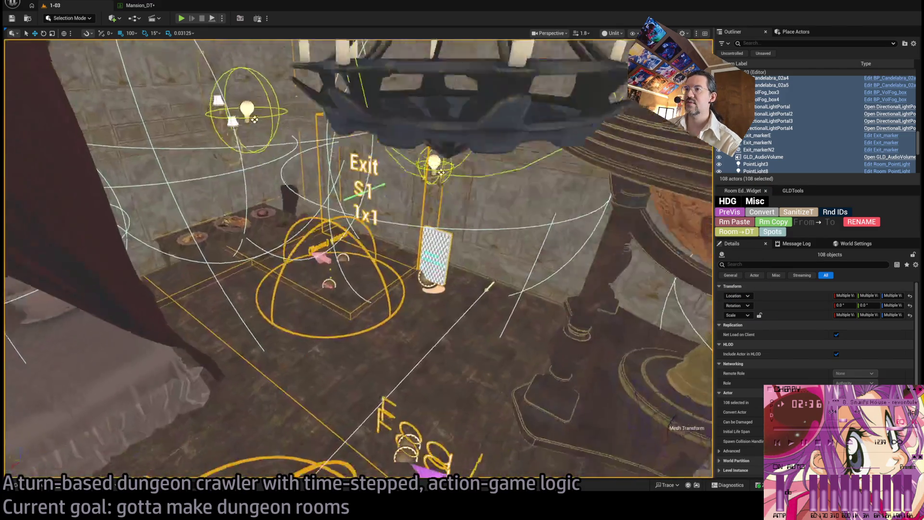
Draw the green room bounding box via RoomController's Mass_tag, then select wall Room_structure66.
left_click(438, 233)
key("f")
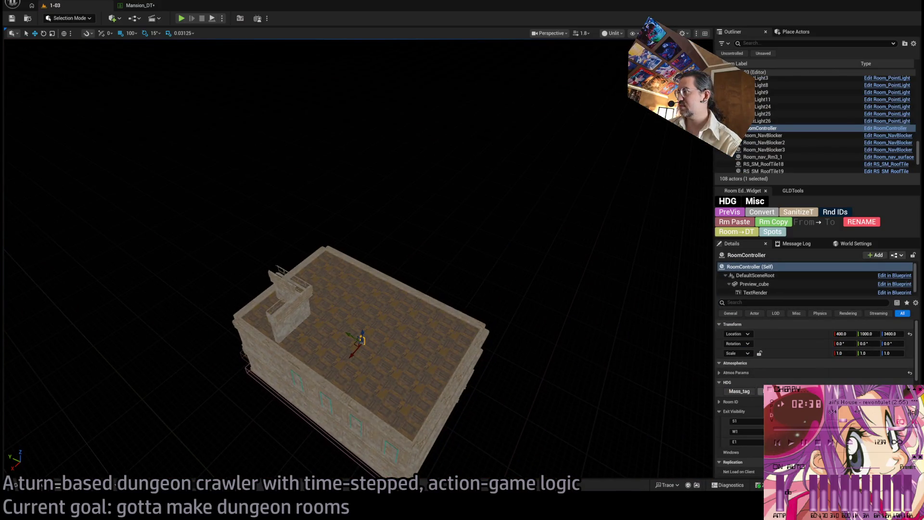
left_click(744, 392)
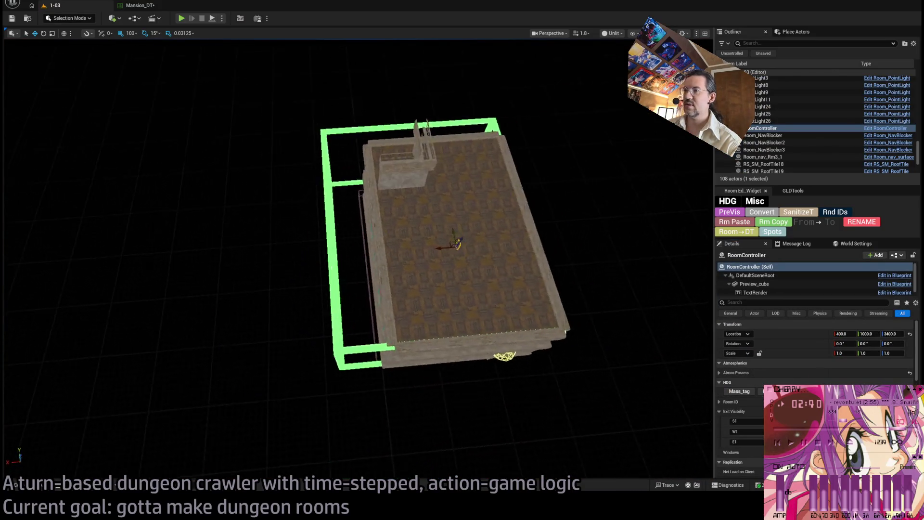
scroll(358, 260, "up", 5)
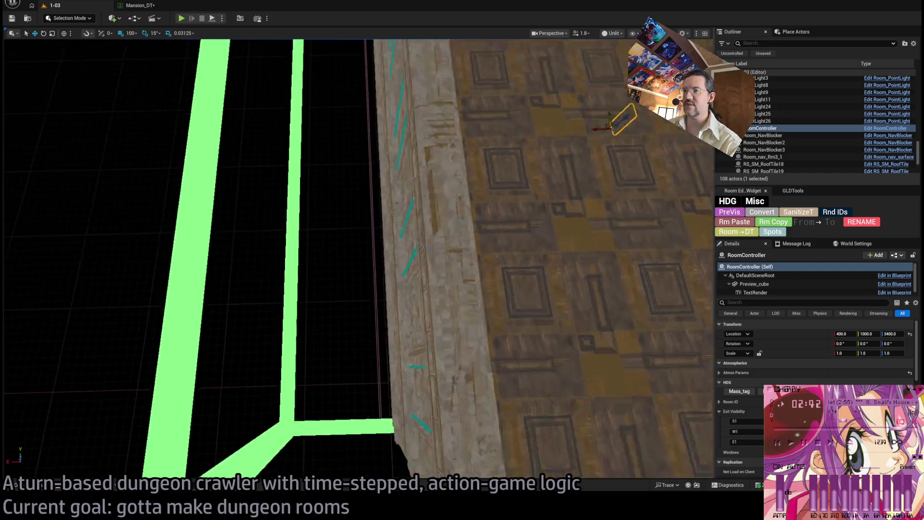
scroll(359, 260, "down", 5)
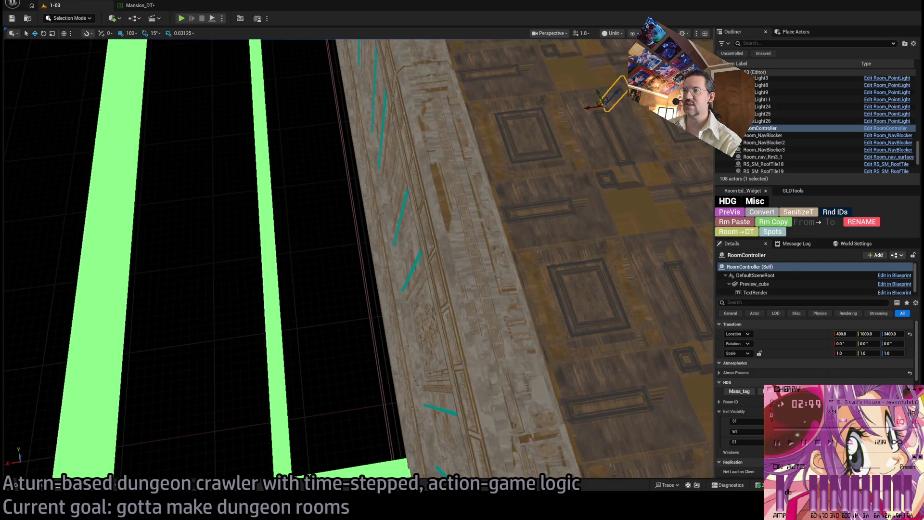
scroll(280, 459, "up", 10)
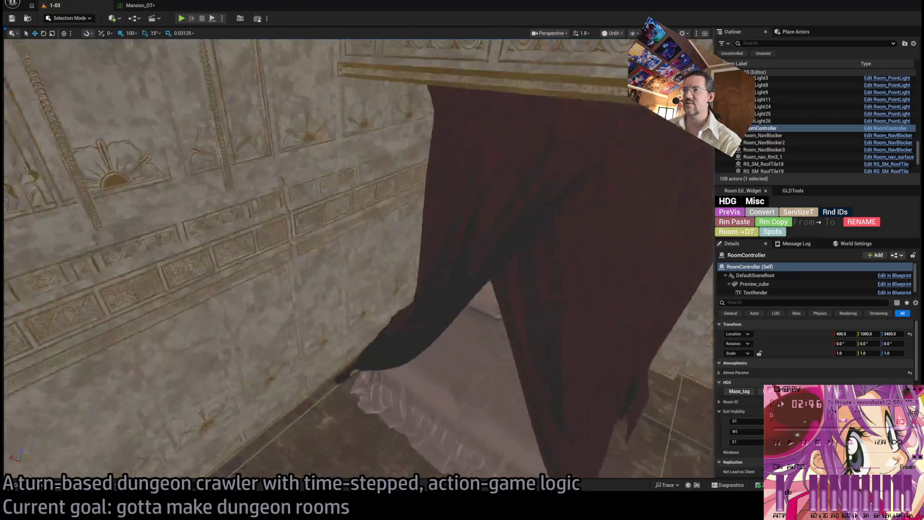
scroll(280, 459, "down", 8)
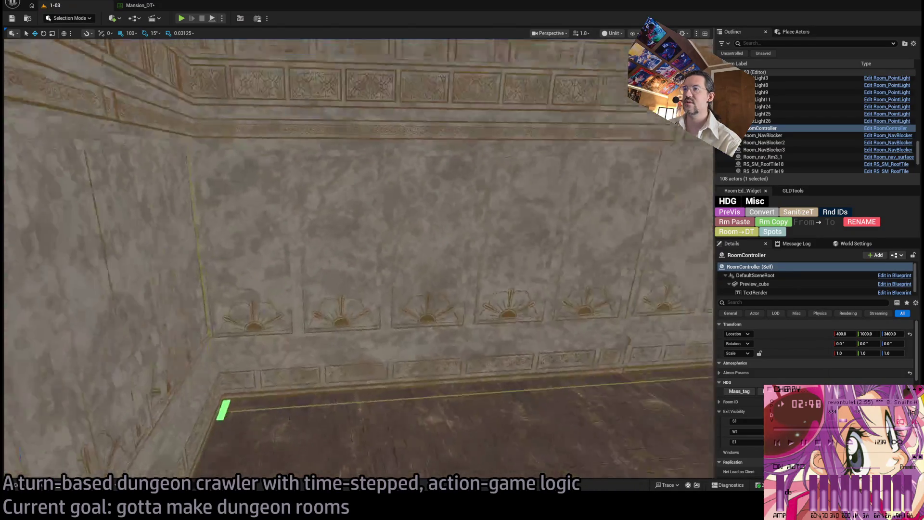
scroll(281, 459, "up", 6)
scroll(280, 459, "down", 6)
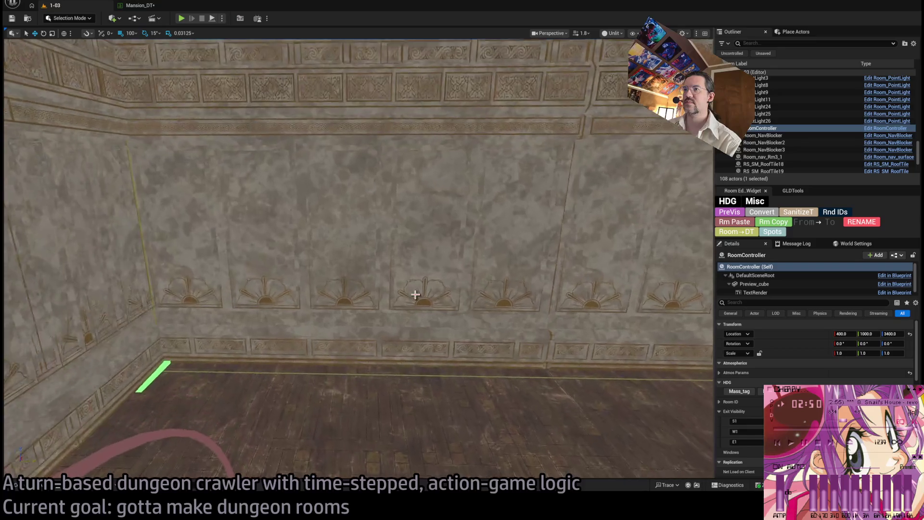
left_click(388, 279)
scroll(388, 279, "up", 4)
Scroll Room_structure66's details to check its SM_Wall_Standard mesh at scale 1, 1, 1.
scroll(398, 274, "down", 4)
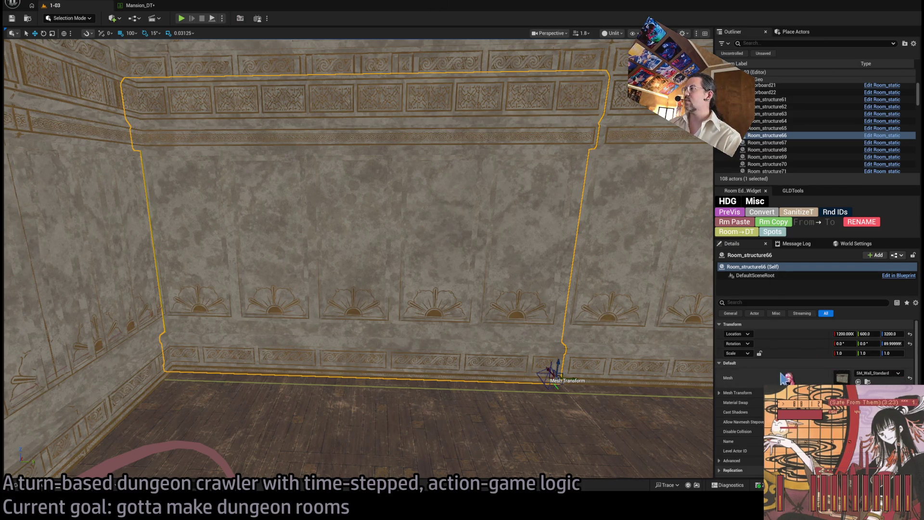
left_click_drag(652, 331, 626, 318)
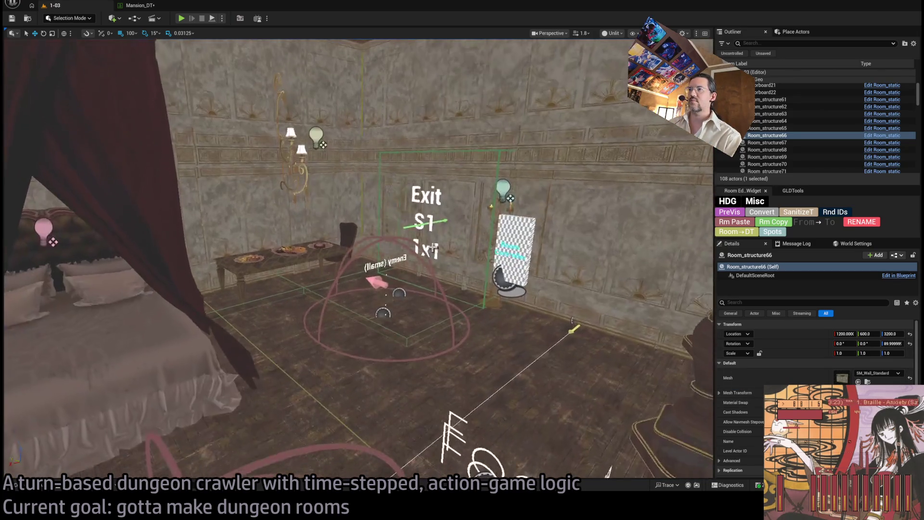
left_click(399, 269)
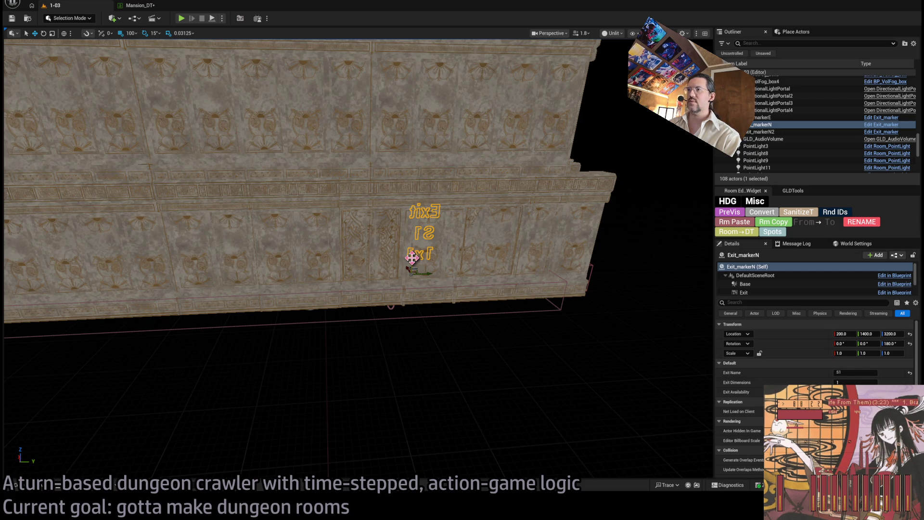
mouse_move(441, 256)
left_mouse_down()
mouse_move(448, 274)
mouse_move(428, 226)
mouse_move(300, 286)
left_mouse_up()
left_click(439, 291)
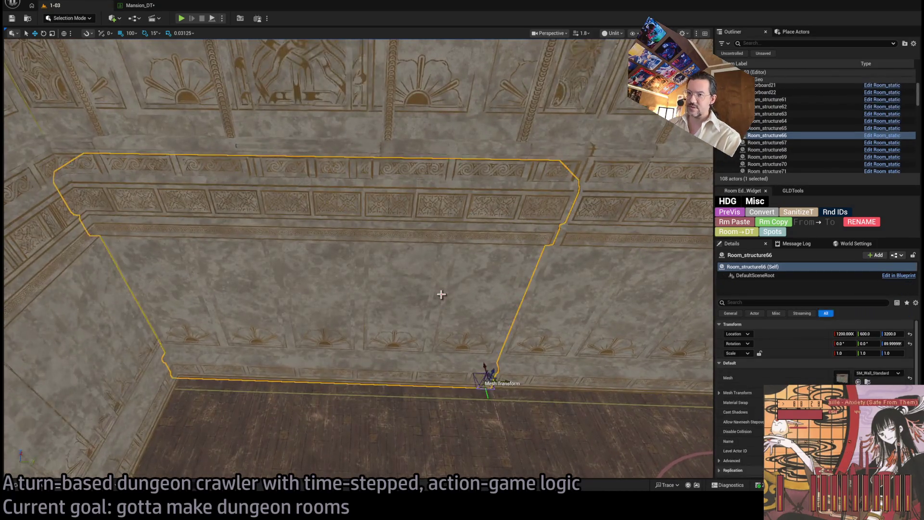
key("Delete")
mouse_move(439, 290)
left_mouse_down()
mouse_move(443, 284)
mouse_move(438, 299)
mouse_move(448, 289)
mouse_move(443, 260)
mouse_move(440, 299)
mouse_move(444, 283)
left_mouse_up()
key("ctrl+z")
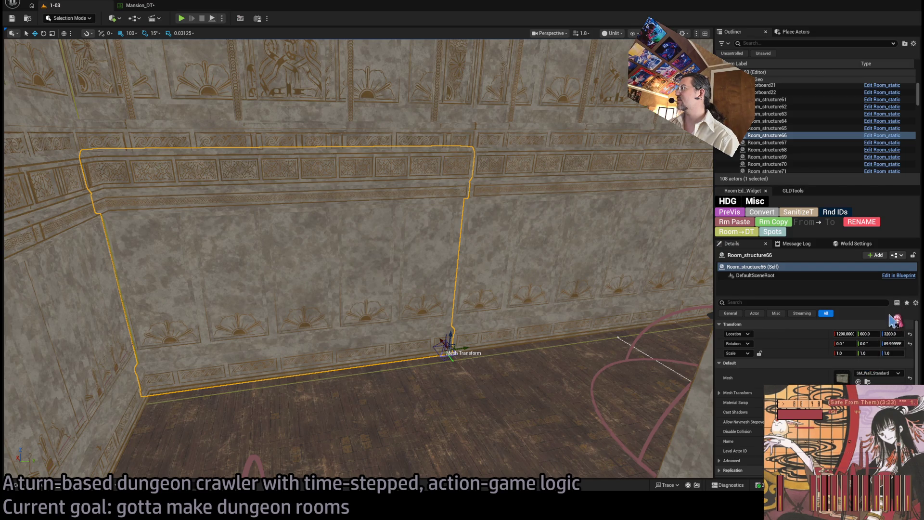
Revert the trial moves and give wall Room_structure66 the SM_Wall_Door mesh from the modular meshes.
key("ctrl+z")
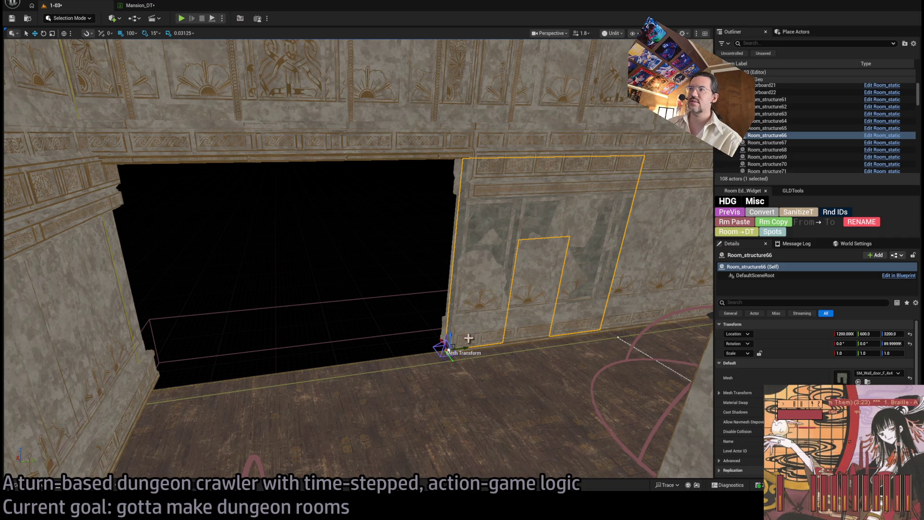
key("e")
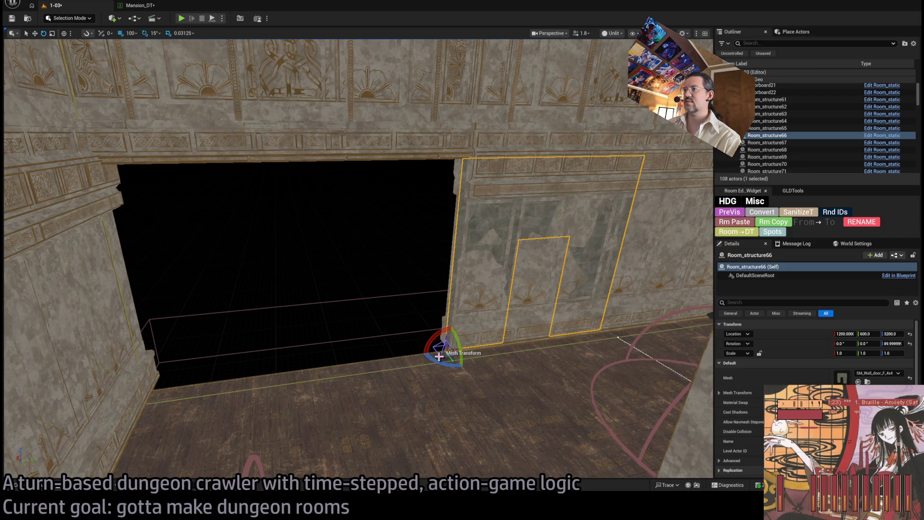
key("w")
left_click_drag(466, 345, 285, 355)
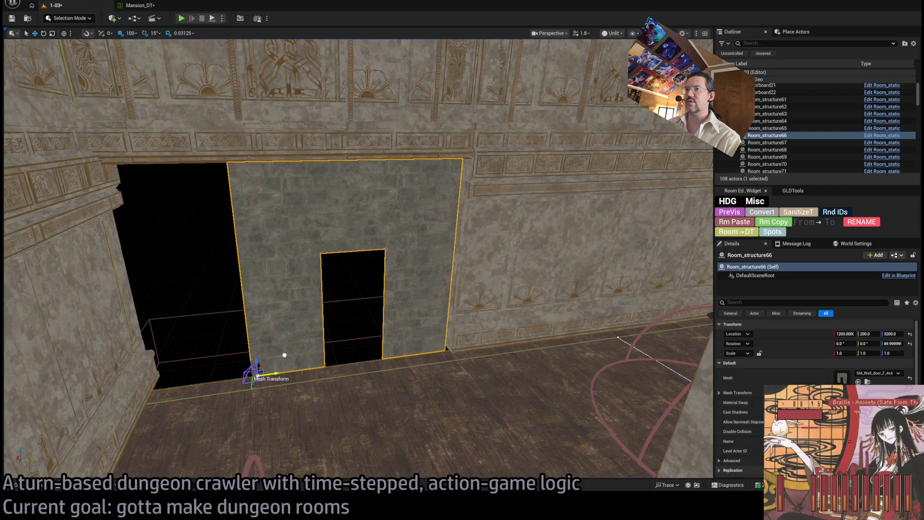
key("ctrl+z")
key("ctrl+z")
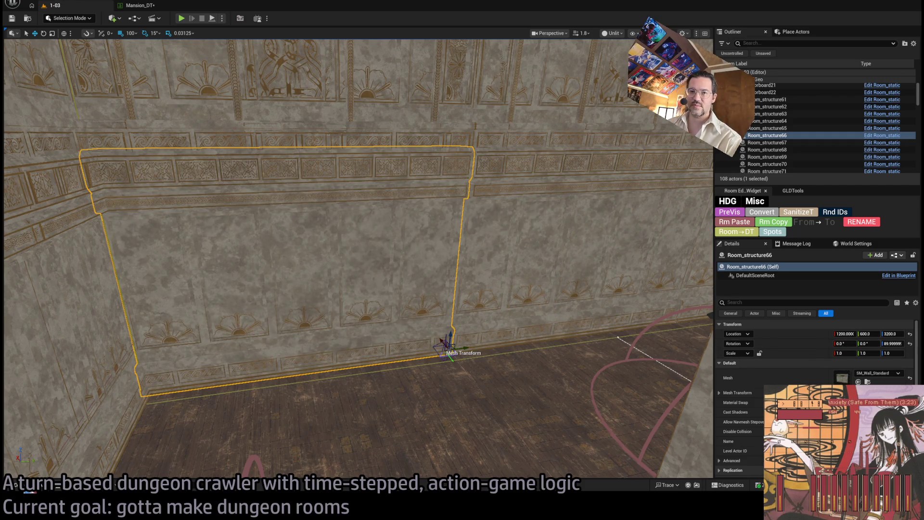
left_click(867, 382)
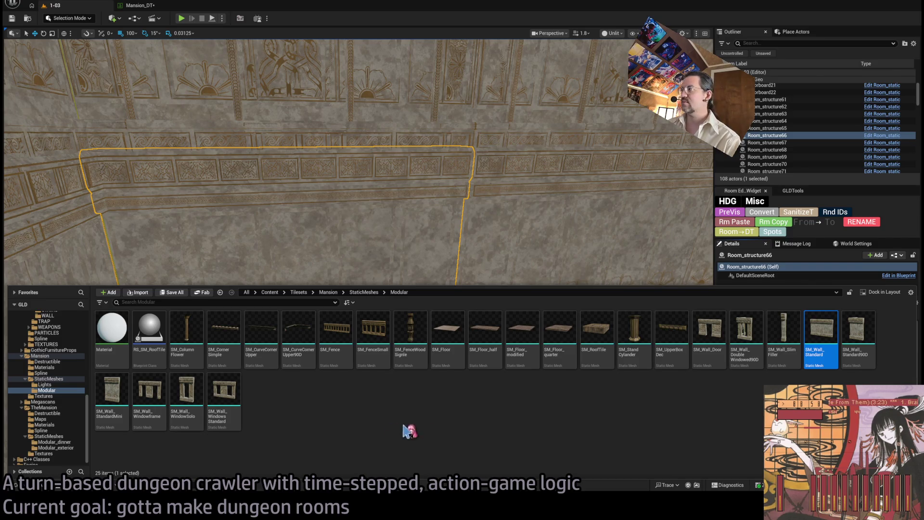
left_click(730, 348)
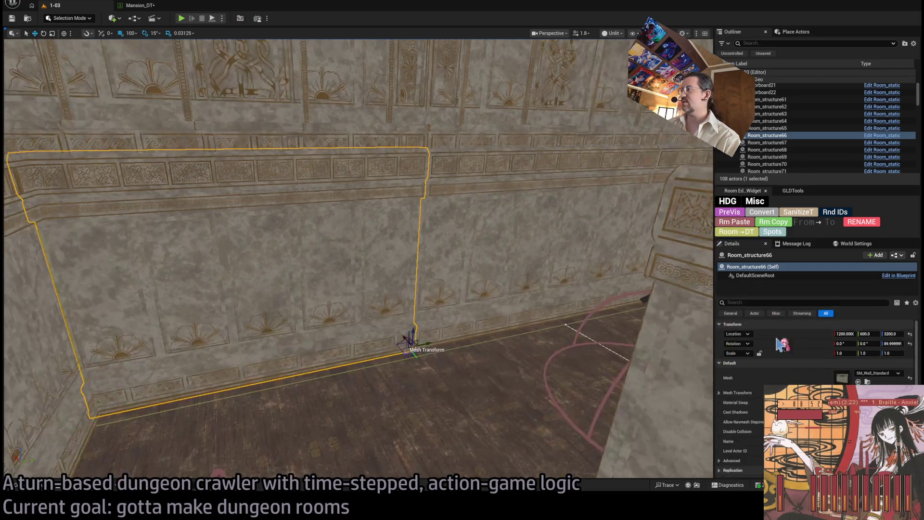
Face the door wall, select Floorboard17 and move outside to view the room's exterior.
left_click_drag(392, 315, 305, 340)
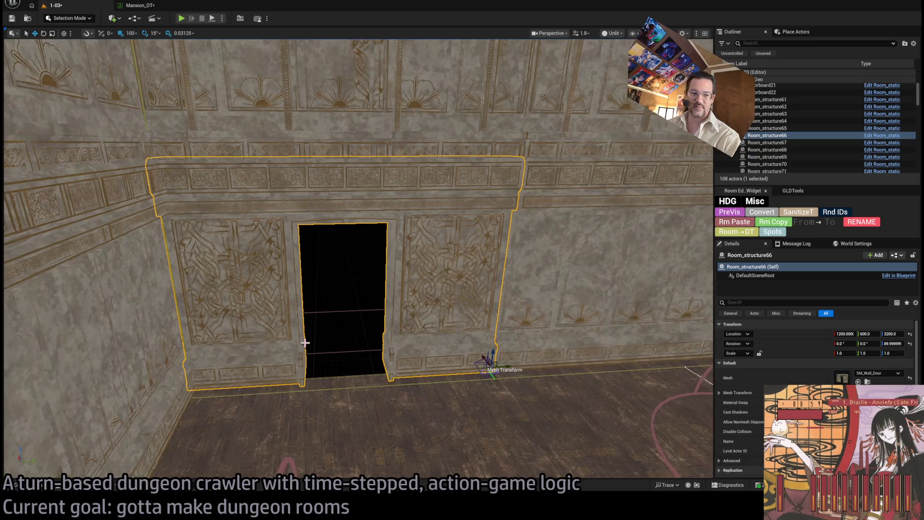
left_click_drag(376, 345, 376, 337)
left_click(421, 392)
mouse_move(421, 392)
left_mouse_down()
mouse_move(414, 419)
mouse_move(395, 433)
mouse_move(371, 419)
mouse_move(370, 405)
mouse_move(526, 319)
mouse_move(324, 322)
mouse_move(380, 310)
left_mouse_up()
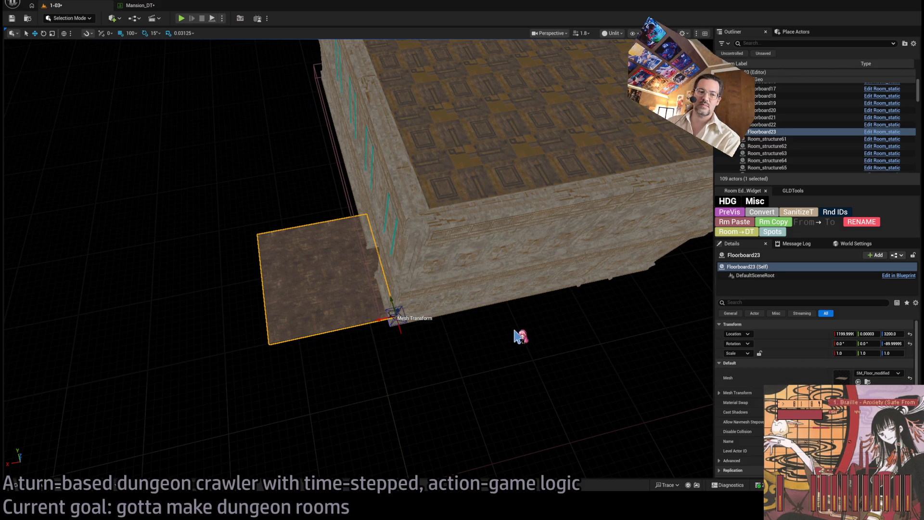
Move in on the building's corner and narrow Floorboard23's Y scale to 0.65625 beside the door wall.
mouse_move(544, 332)
left_mouse_down()
mouse_move(544, 370)
mouse_move(525, 376)
left_mouse_up()
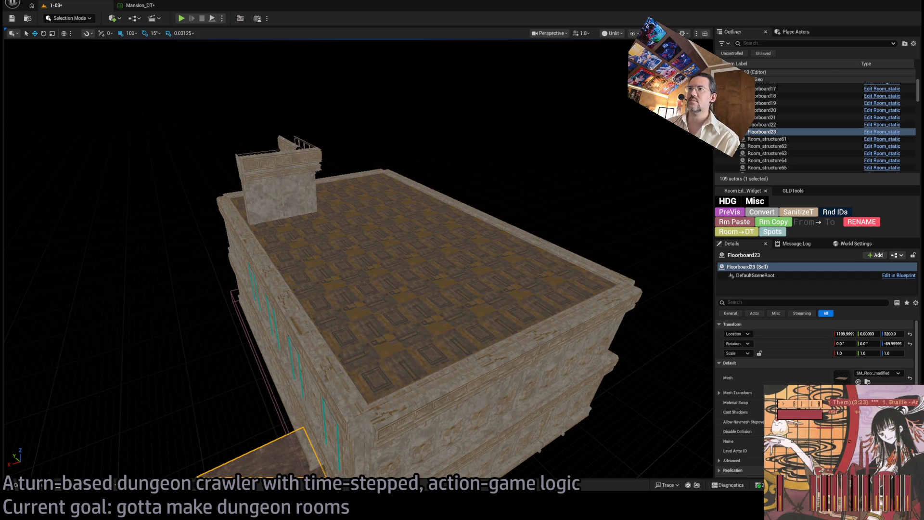
mouse_move(394, 406)
left_mouse_down()
mouse_move(404, 400)
mouse_move(400, 385)
mouse_move(394, 406)
mouse_move(402, 380)
left_mouse_up()
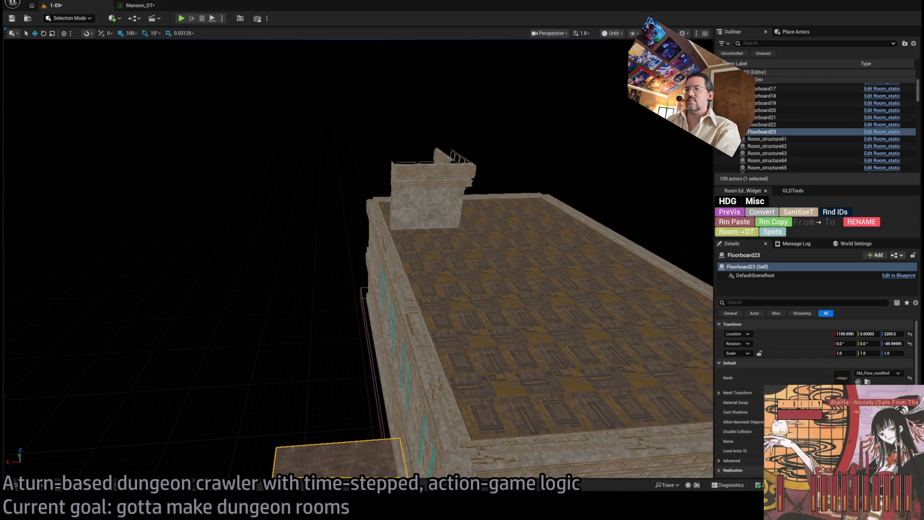
mouse_move(524, 362)
left_mouse_down()
mouse_move(496, 371)
mouse_move(525, 362)
mouse_move(462, 210)
left_mouse_up()
left_click(462, 210)
key("f")
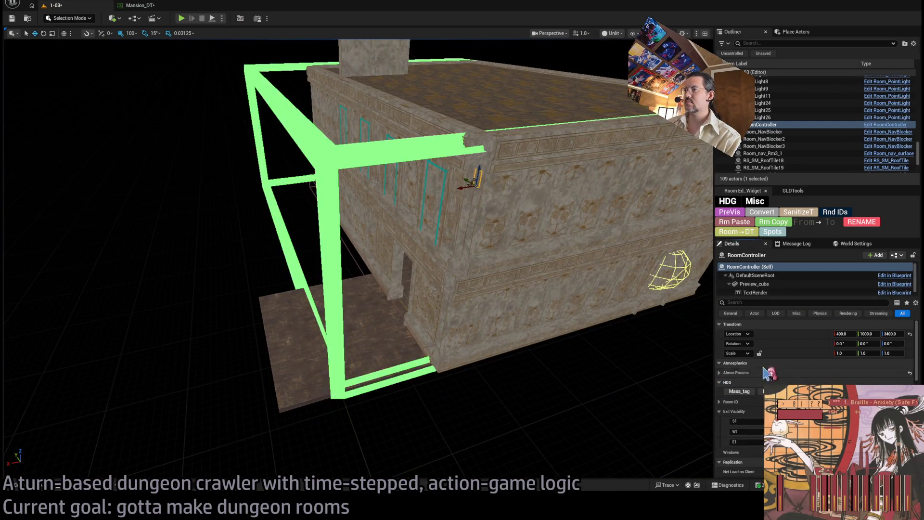
key("ctrl+z")
mouse_move(500, 324)
left_mouse_down()
mouse_move(464, 313)
mouse_move(423, 350)
mouse_move(427, 386)
mouse_move(371, 367)
mouse_move(446, 366)
left_mouse_up()
key("r")
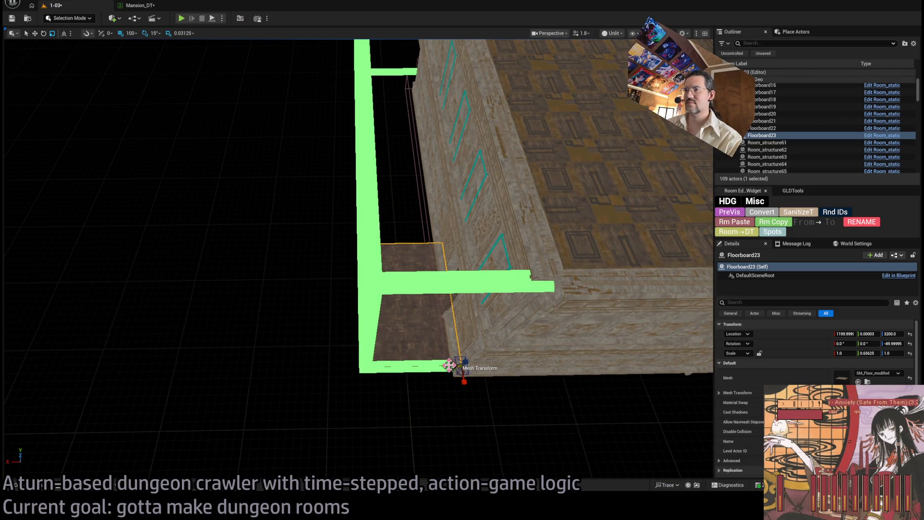
left_click(475, 344)
Alt-drag a copy of the door wall to the floor's far side and give it SM_Wall_Standard.
key("w")
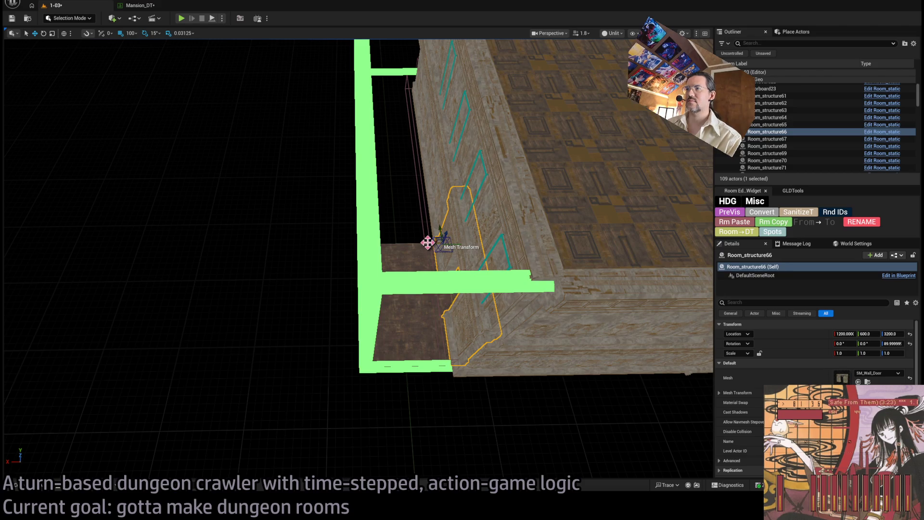
mouse_move(428, 242)
left_mouse_down()
mouse_move(347, 243)
mouse_move(361, 244)
left_mouse_up()
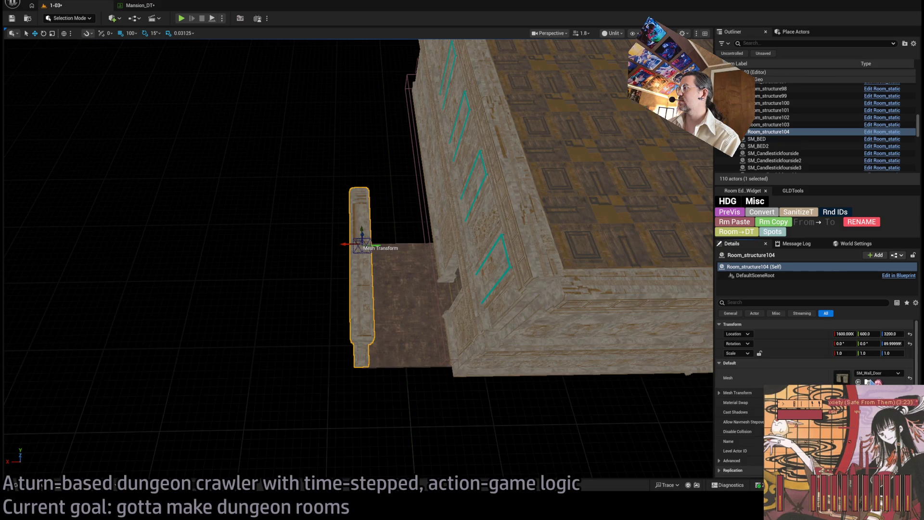
key("ctrl+space")
left_click(822, 334)
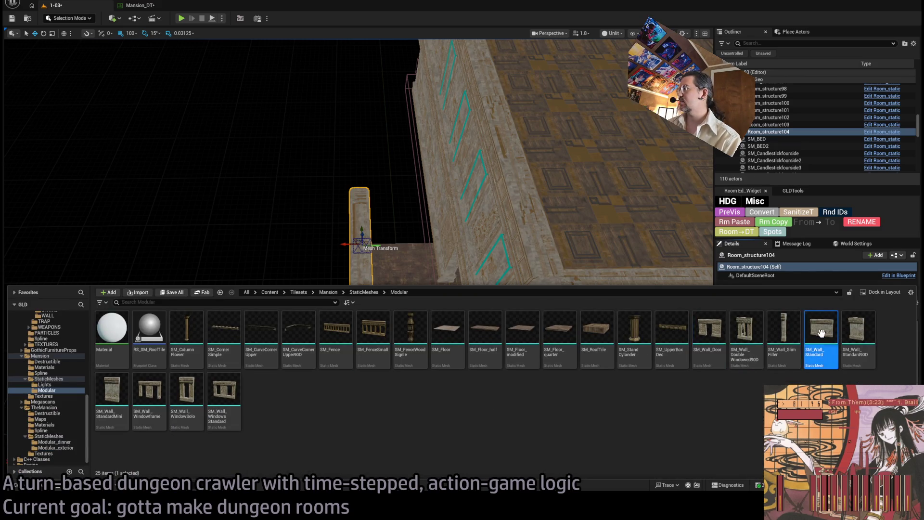
left_click(683, 268)
left_click_drag(682, 268, 372, 306)
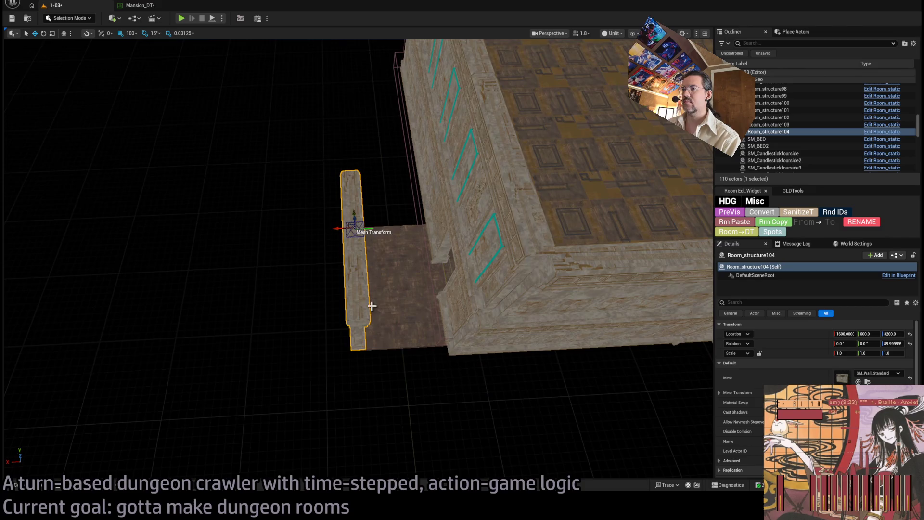
Duplicate that wall rotated 90° and slide it to Y 0 along the floor's front edge.
key("e")
mouse_move(357, 240)
left_mouse_down()
mouse_move(351, 222)
mouse_move(369, 230)
mouse_move(447, 401)
left_mouse_up()
key("w")
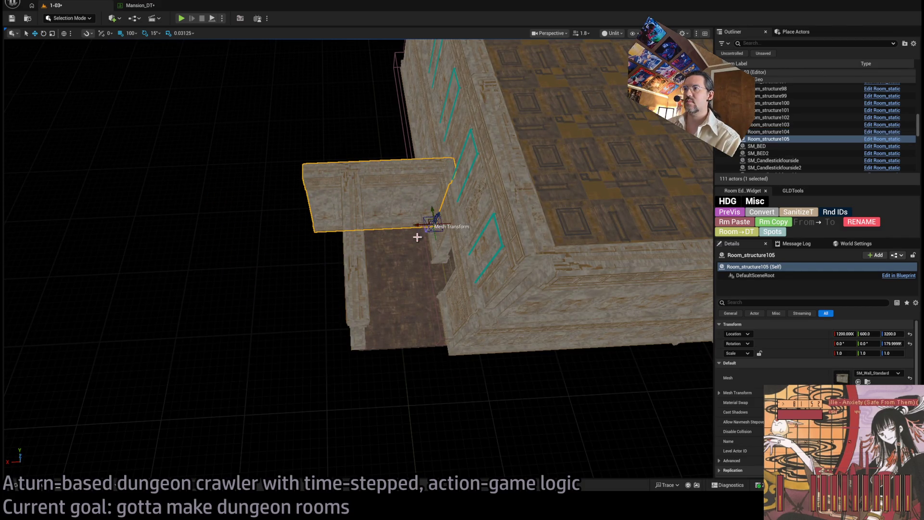
left_click_drag(434, 214, 451, 321)
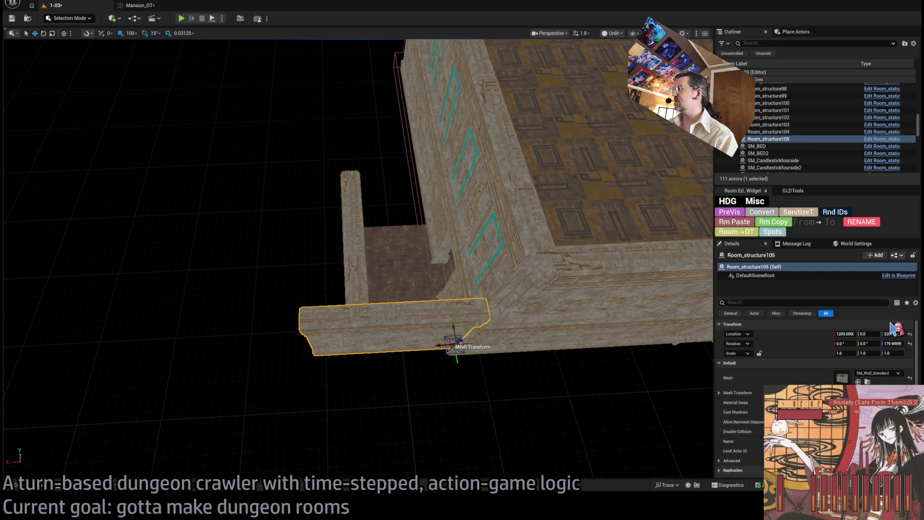
Swap the front wall to the L-shaped corner mesh and move it to X 1350 with 50 grid snap.
left_click_drag(445, 347, 476, 366)
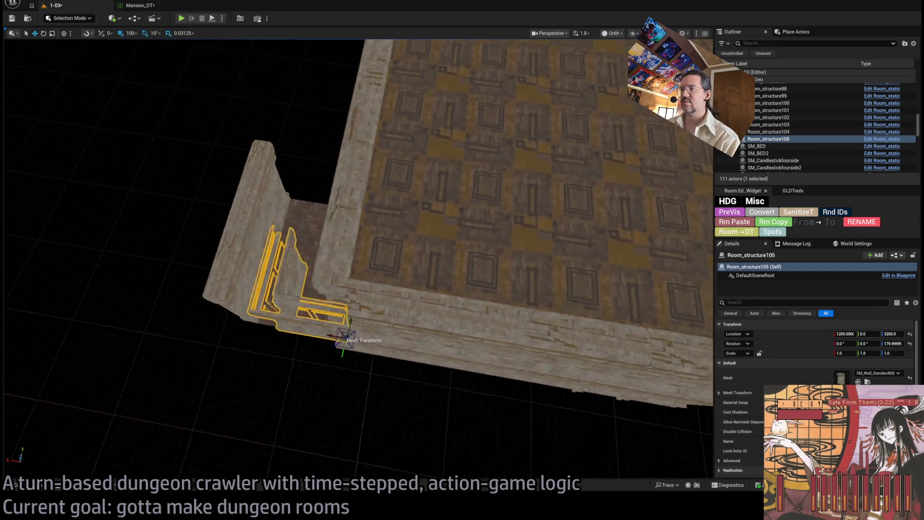
key("f")
mouse_move(433, 321)
left_mouse_down()
mouse_move(384, 323)
mouse_move(403, 321)
left_mouse_up()
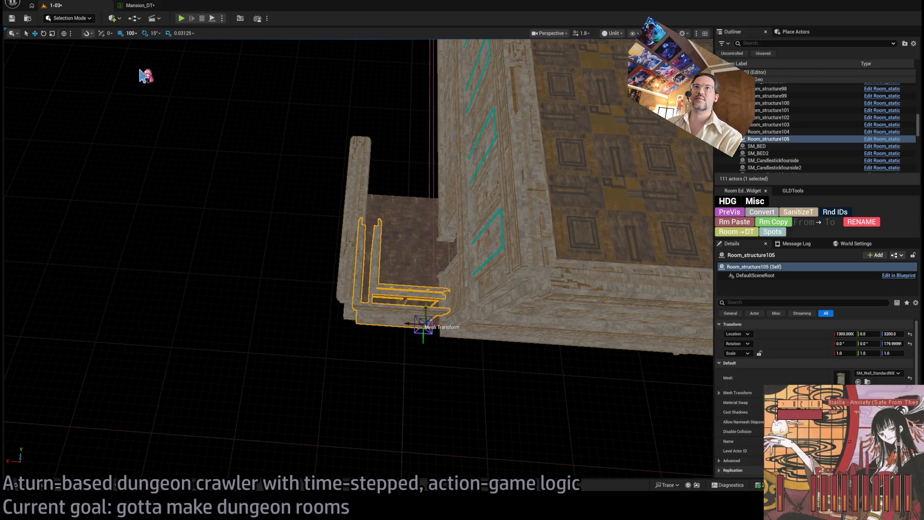
key("bracketleft")
left_click_drag(407, 323, 397, 322)
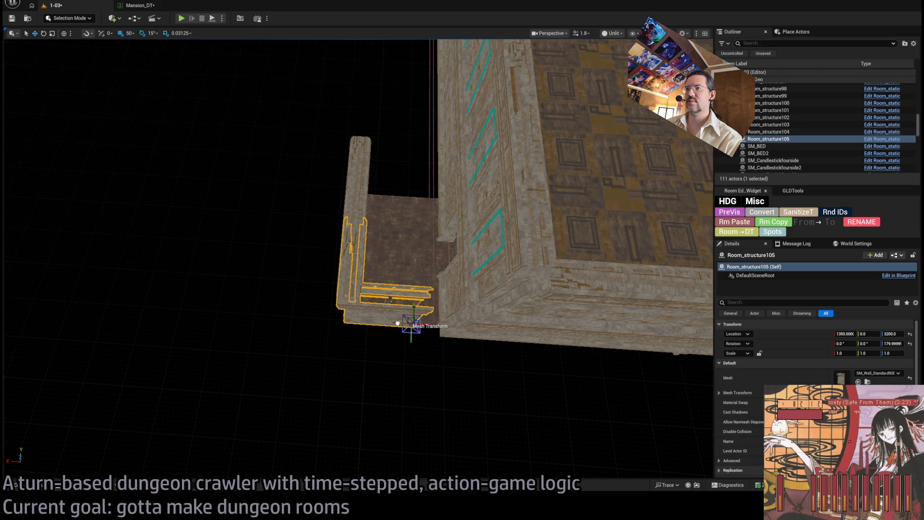
Delete the side wall Room_structure104, reselect the corner wall and fly around to inspect it.
left_click(358, 190)
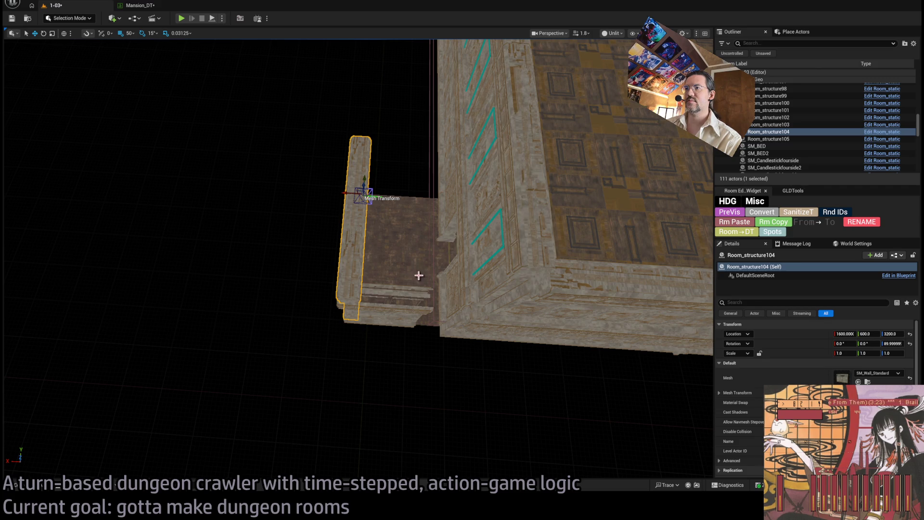
key("Delete")
left_click(417, 313)
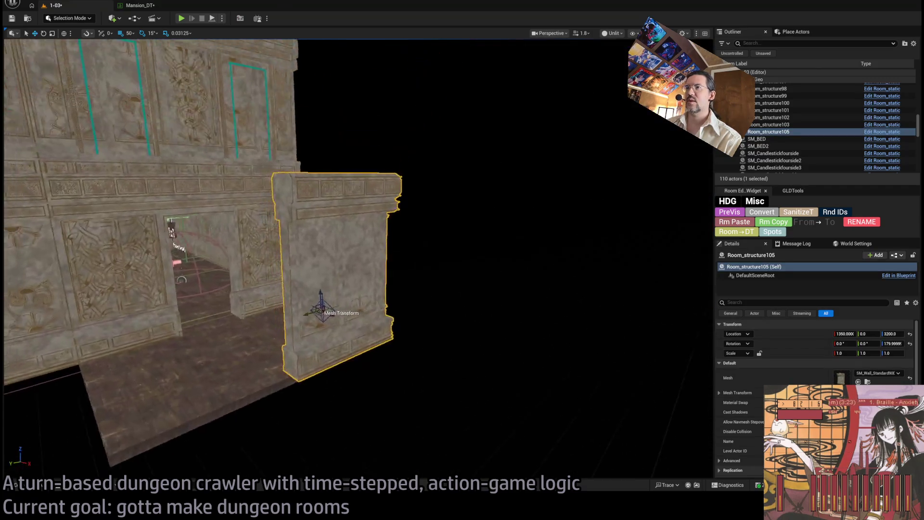
scroll(356, 260, "down", 5)
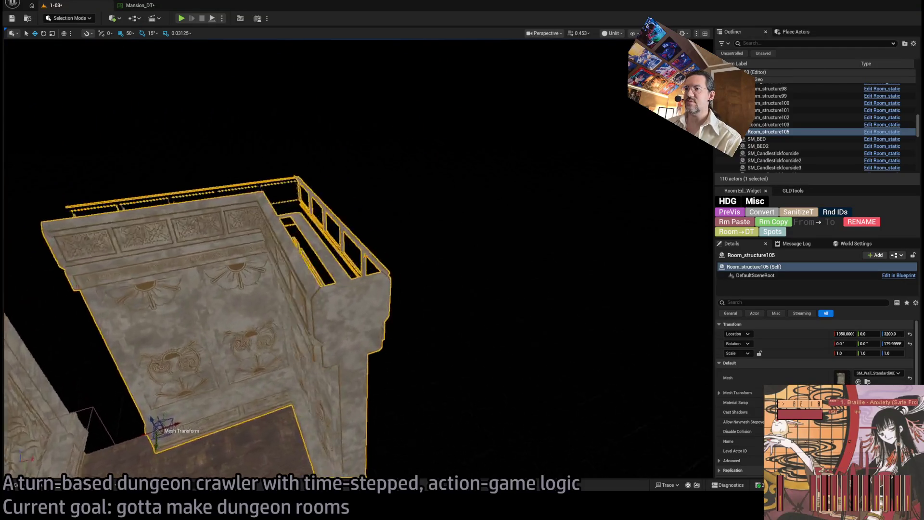
key("w")
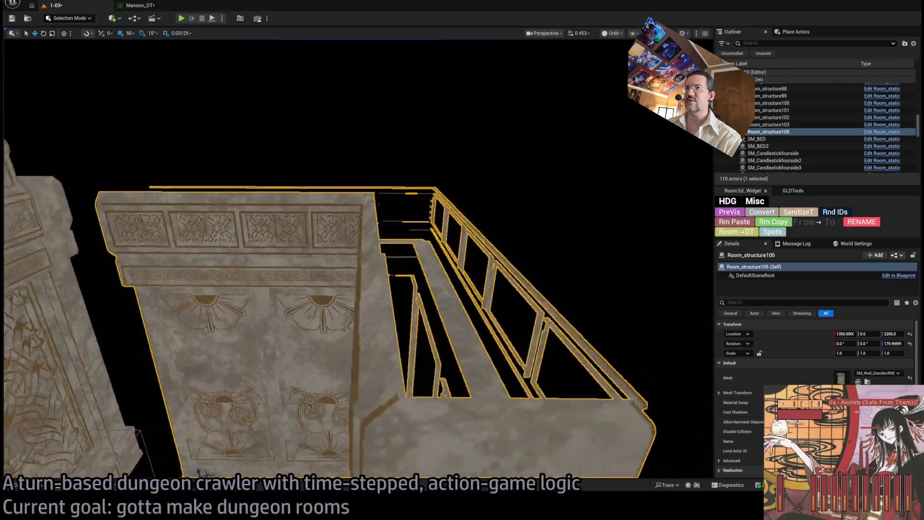
key("w")
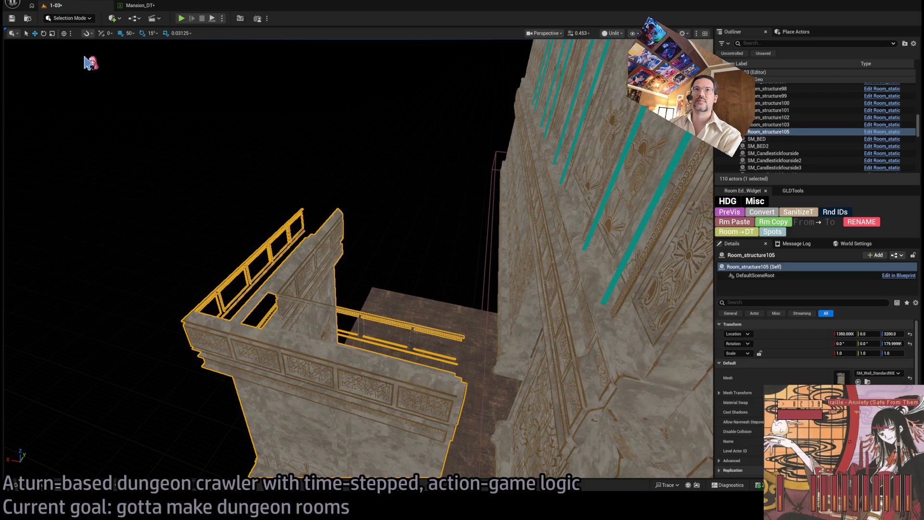
Enter Modeling Mode with Shift+5 and run Fill Holes on the corner wall, showing 30 holes.
key("shift+5")
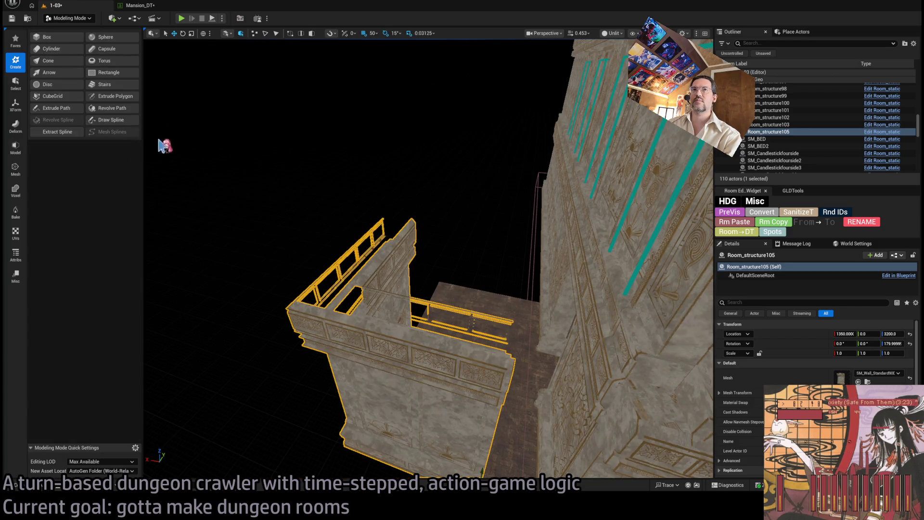
key("f")
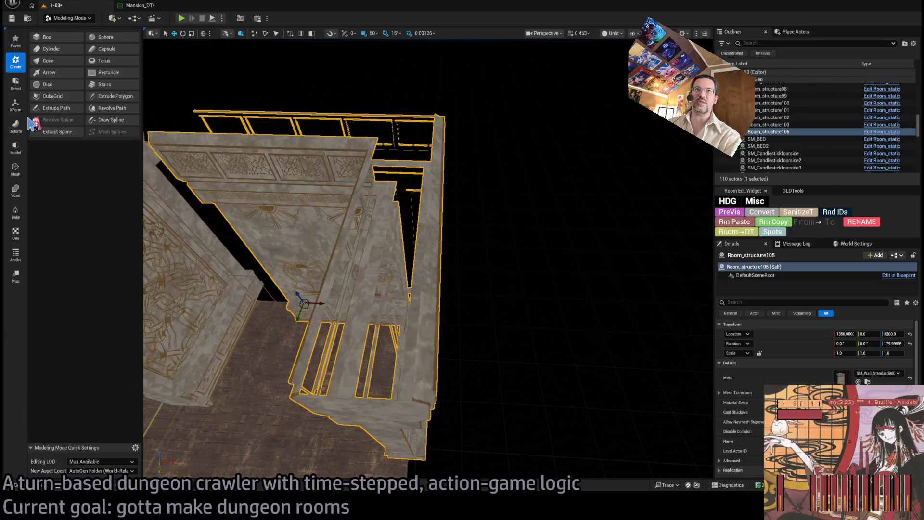
left_click(19, 174)
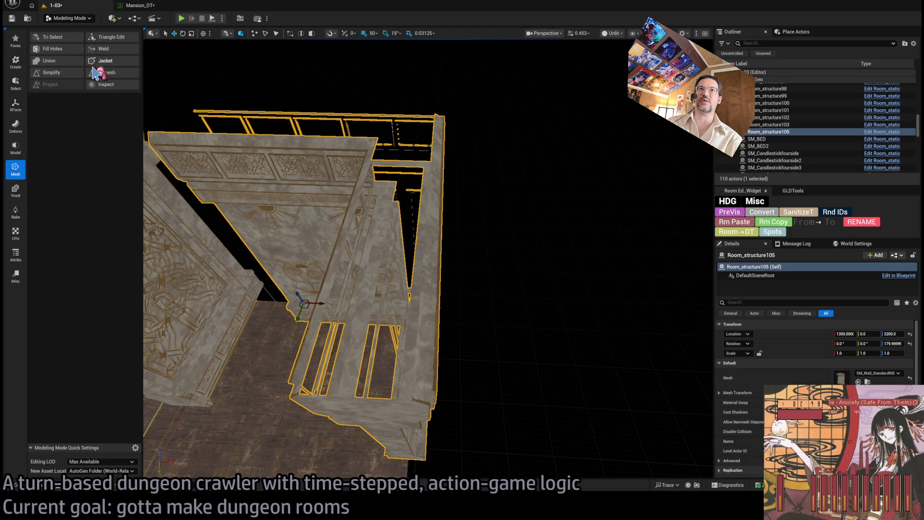
left_click(69, 50)
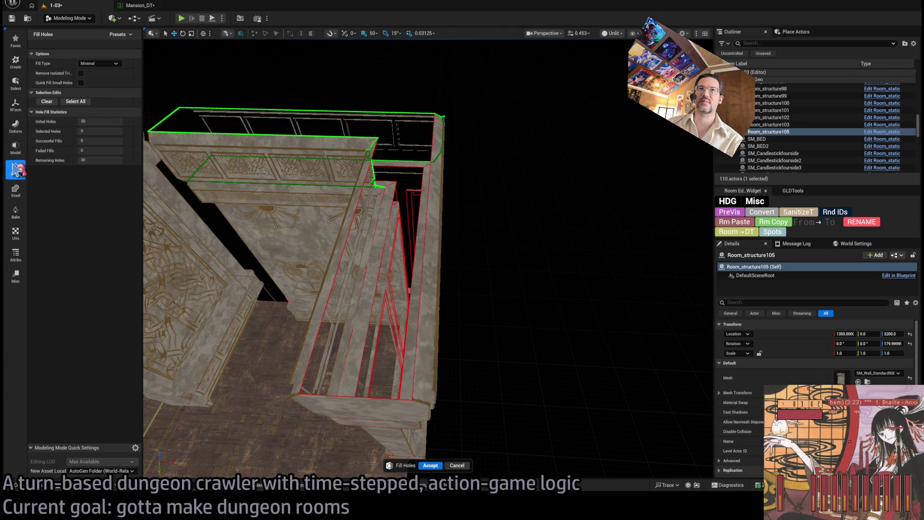
Browse the Mesh, Model, Voxel, Create and Select tool categories.
left_click(15, 169)
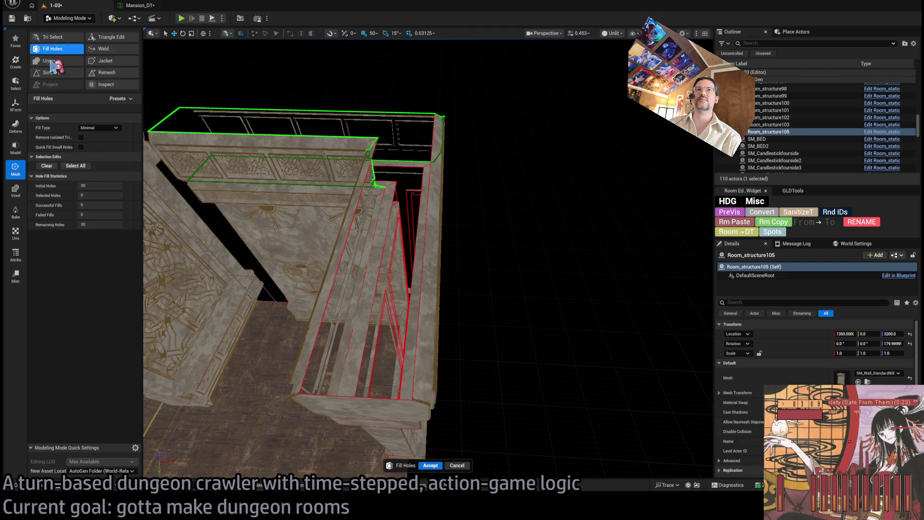
left_click(15, 147)
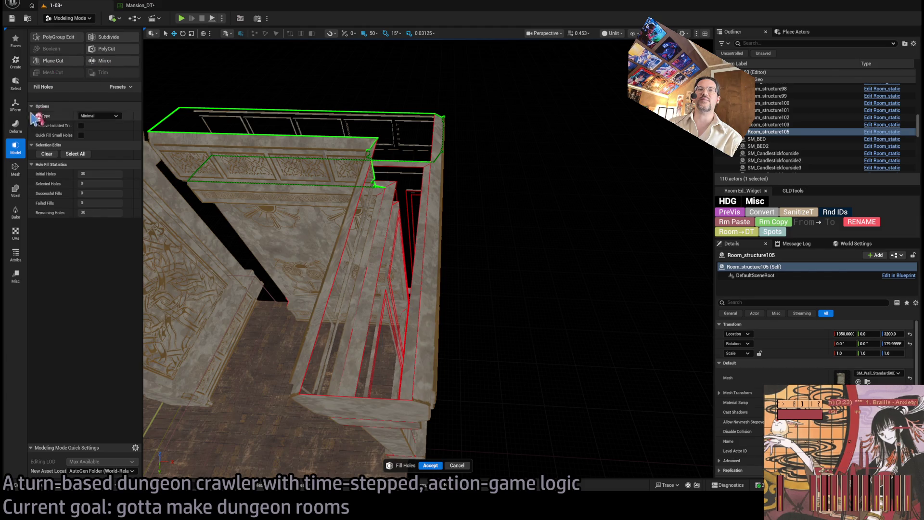
left_click(16, 192)
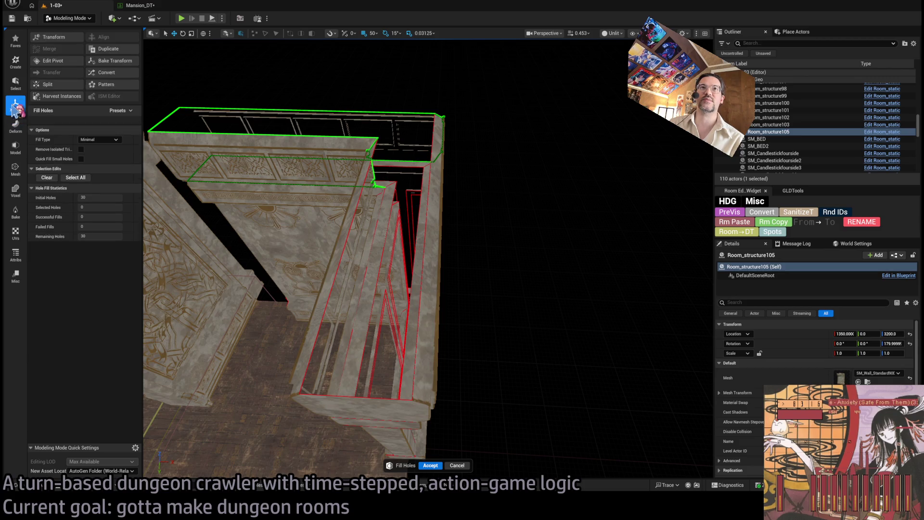
left_click(15, 61)
left_click(16, 82)
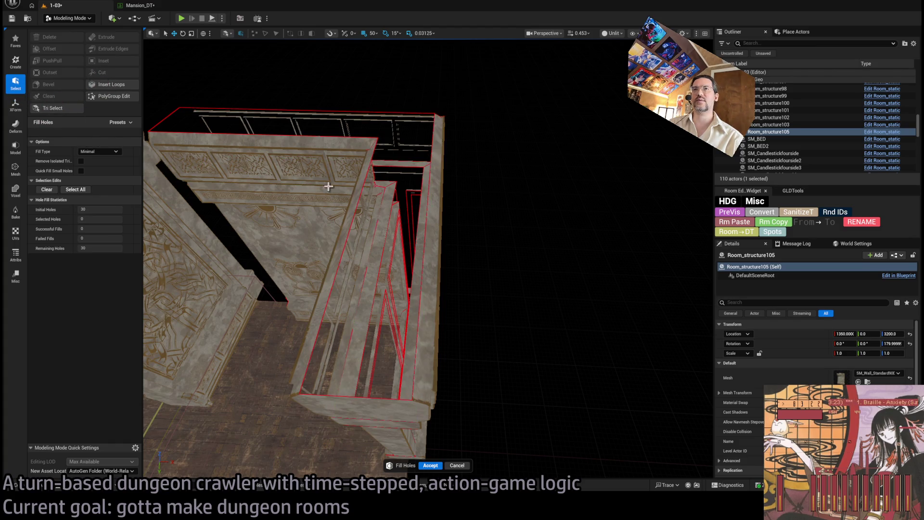
Try edge loop insertion on the wall, then browse the XForm, Select and Model categories.
left_click(111, 85)
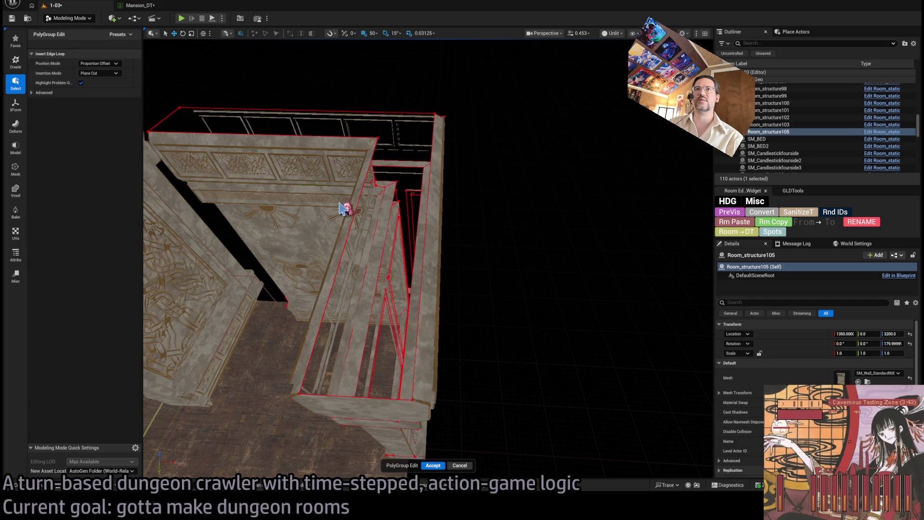
scroll(89, 122, "up", 3)
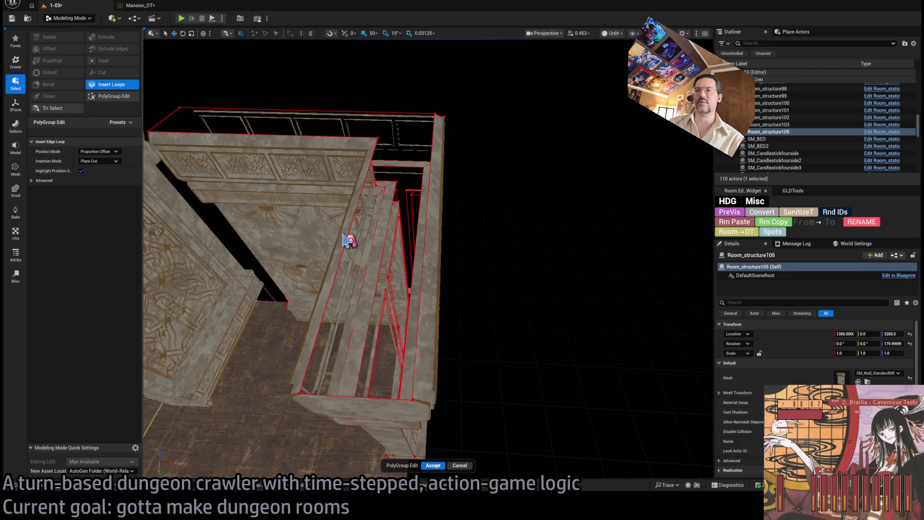
left_click(463, 465)
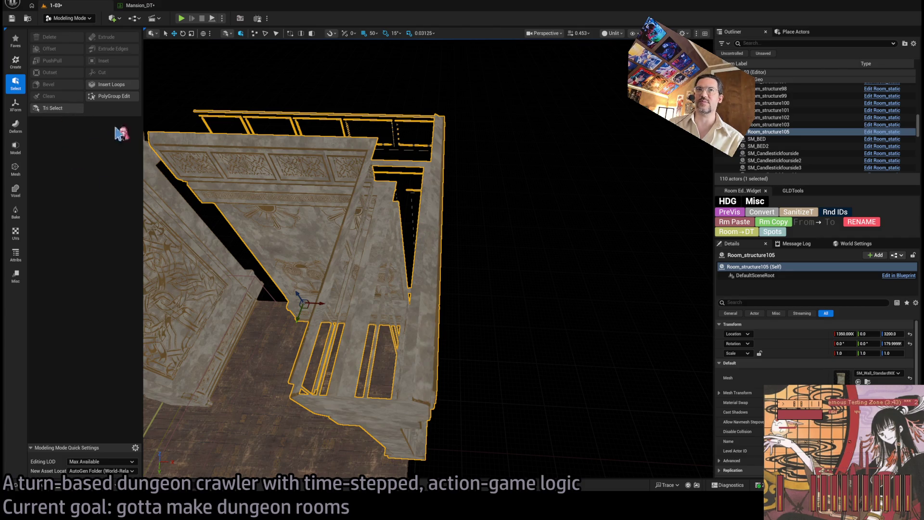
left_click(14, 103)
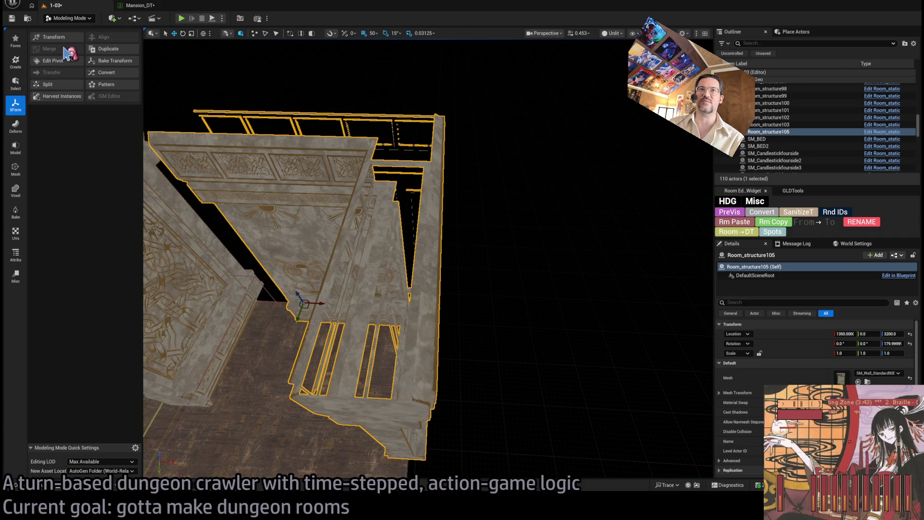
left_click(13, 87)
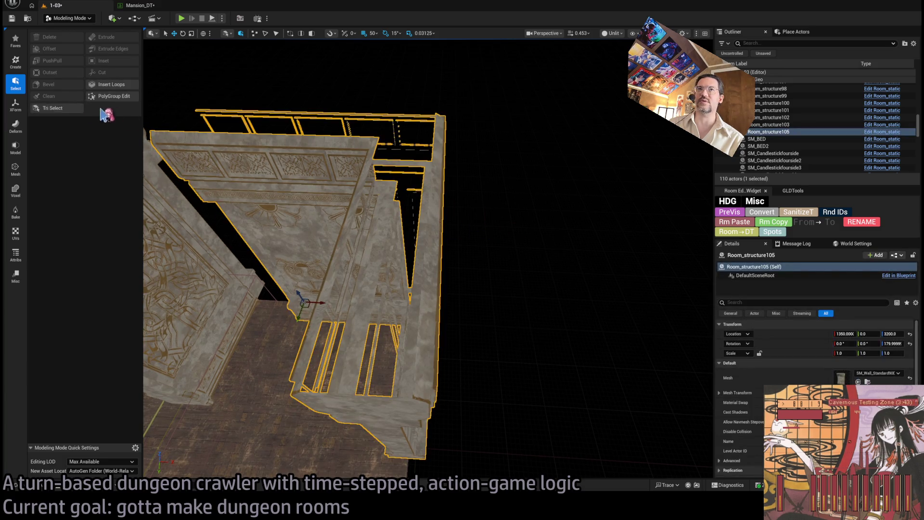
left_click(19, 148)
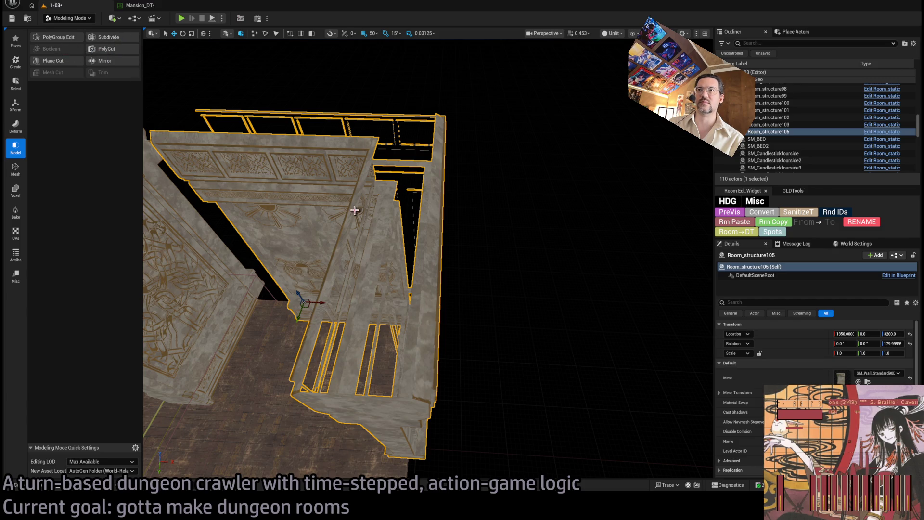
Reselect Room_structure105 and start the Select Triangles tool from the Mesh category.
left_click(442, 203)
left_click(207, 127)
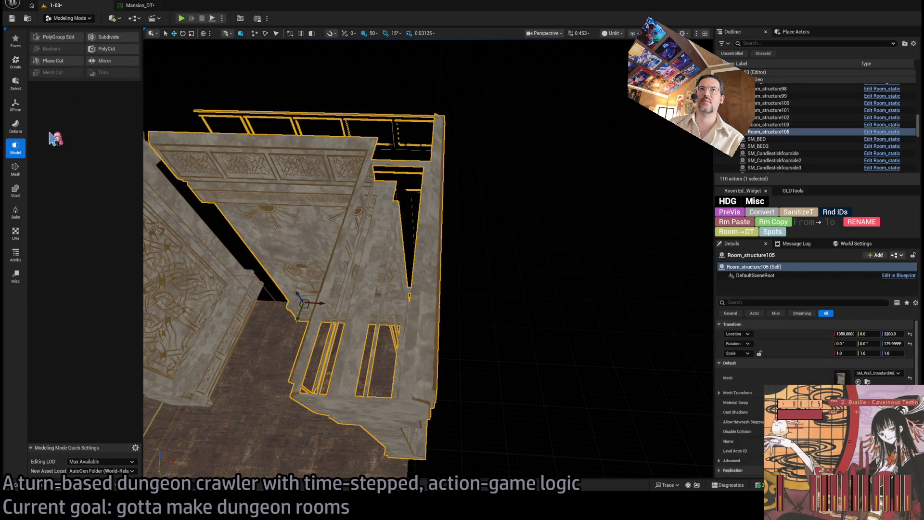
left_click(17, 171)
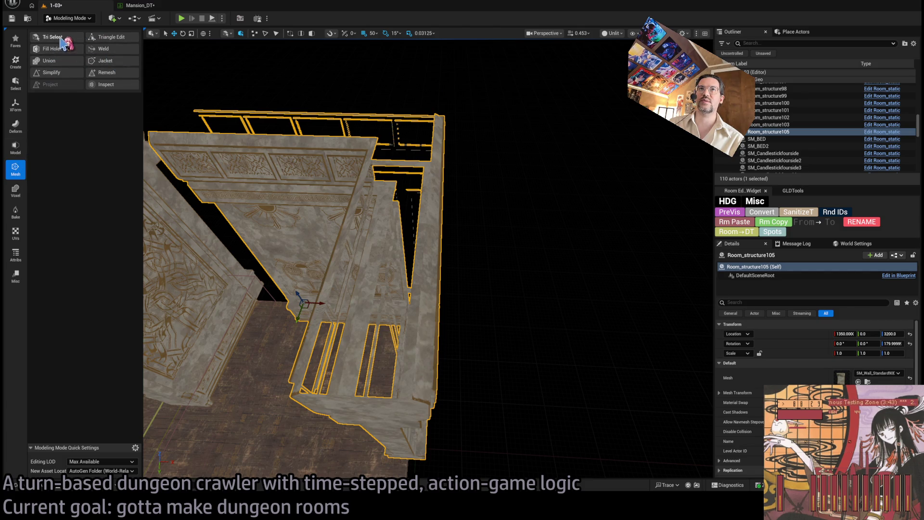
left_click(61, 40)
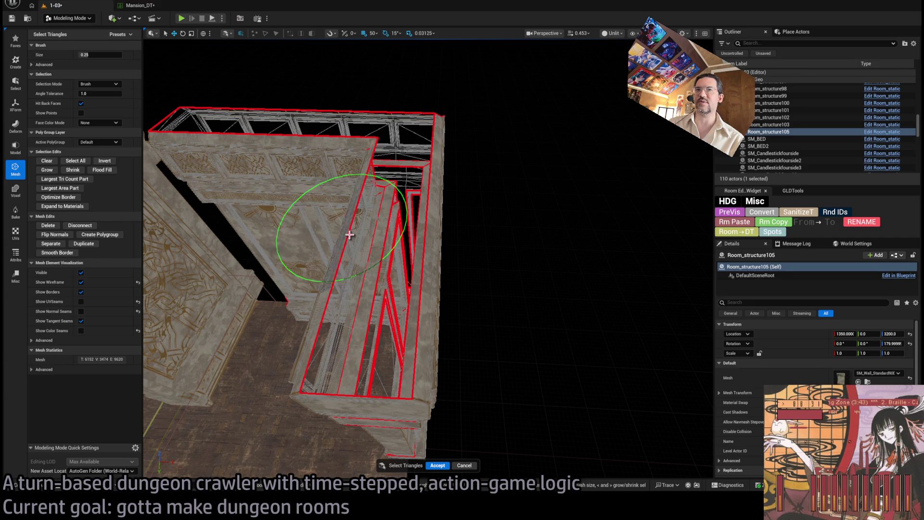
left_click(349, 234)
scroll(505, 289, "up", 3)
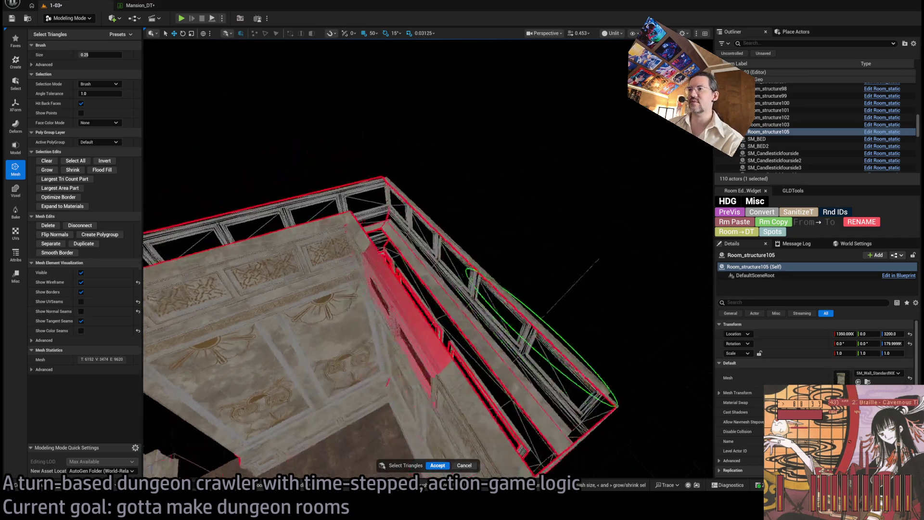
key("f")
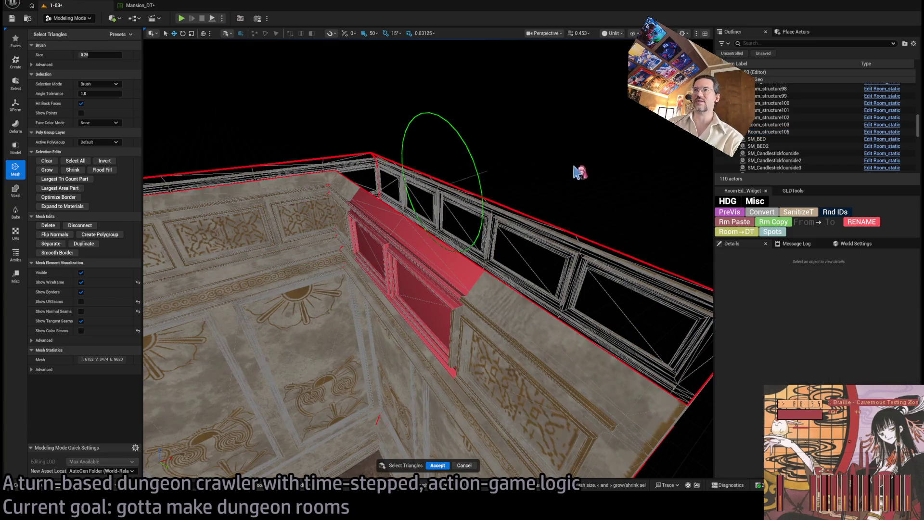
left_click(434, 260)
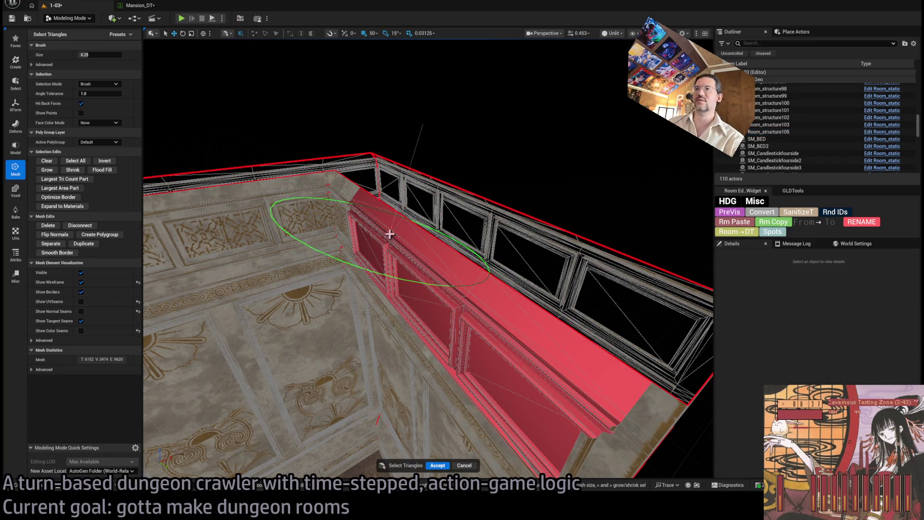
key("ctrl+z")
key("ctrl+z")
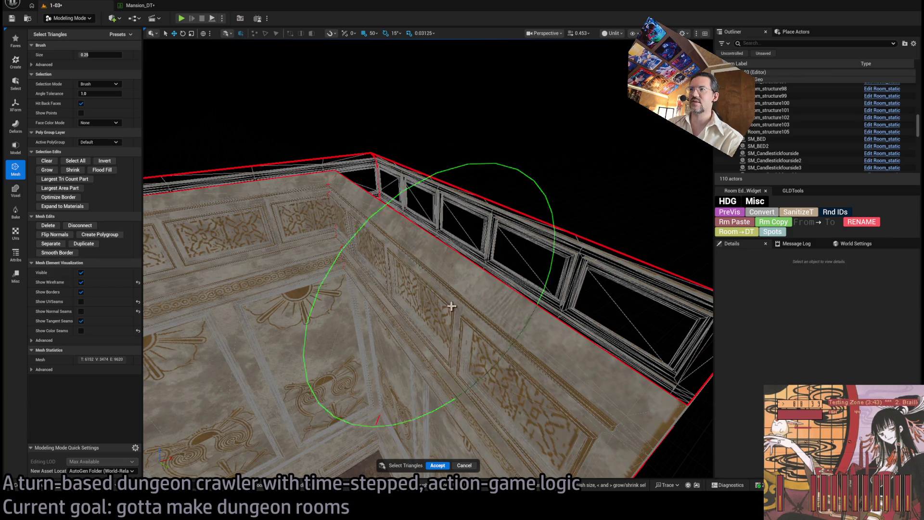
mouse_move(451, 306)
left_mouse_down()
mouse_move(515, 227)
mouse_move(362, 299)
mouse_move(464, 289)
left_mouse_up()
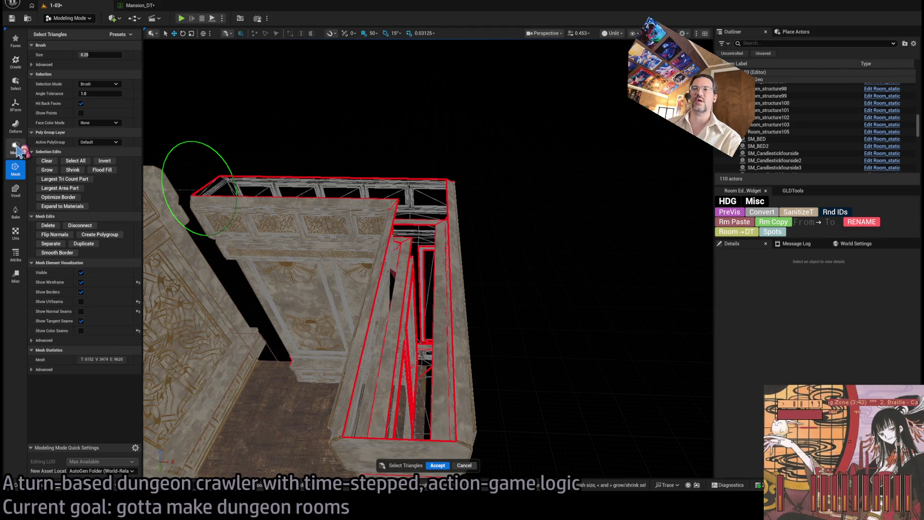
left_click(16, 169)
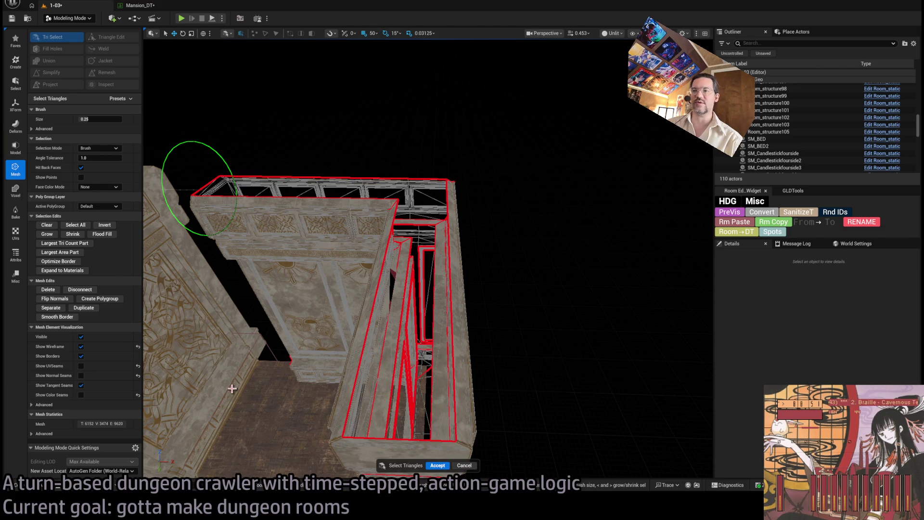
left_click(455, 465)
left_click(16, 148)
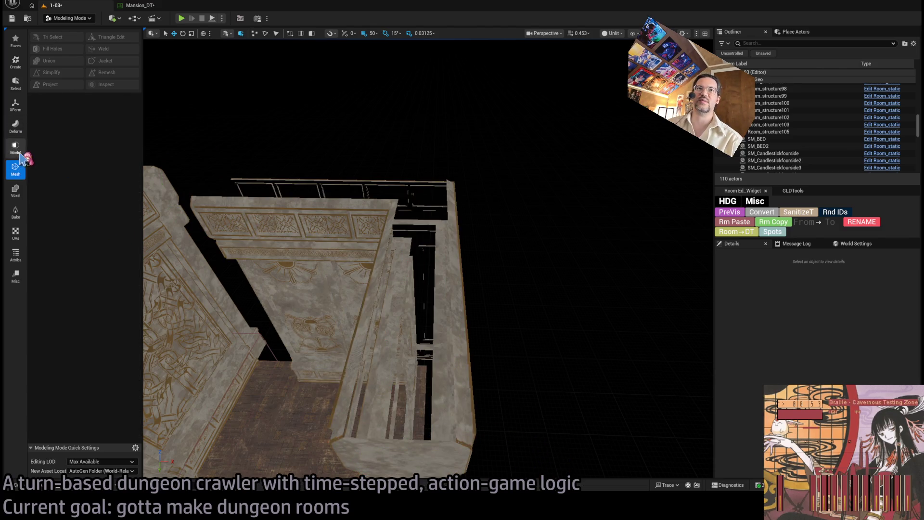
left_click(15, 169)
left_click(15, 190)
left_click(15, 169)
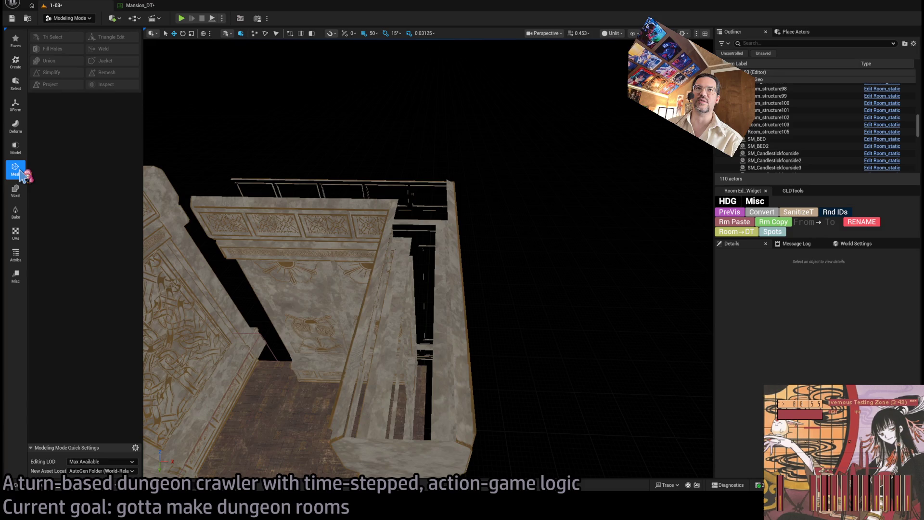
left_click(367, 281)
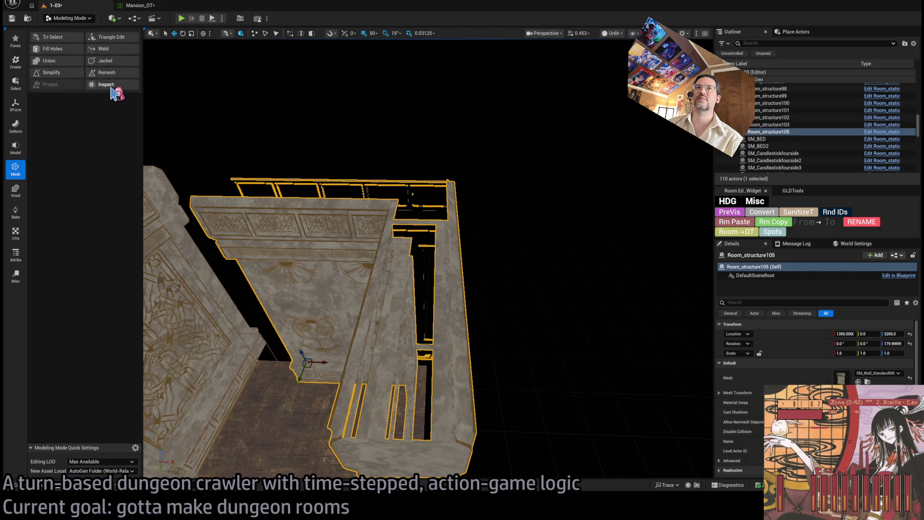
Start Triangle Edit on the wall and select edges along the wall-top cap.
left_click(109, 37)
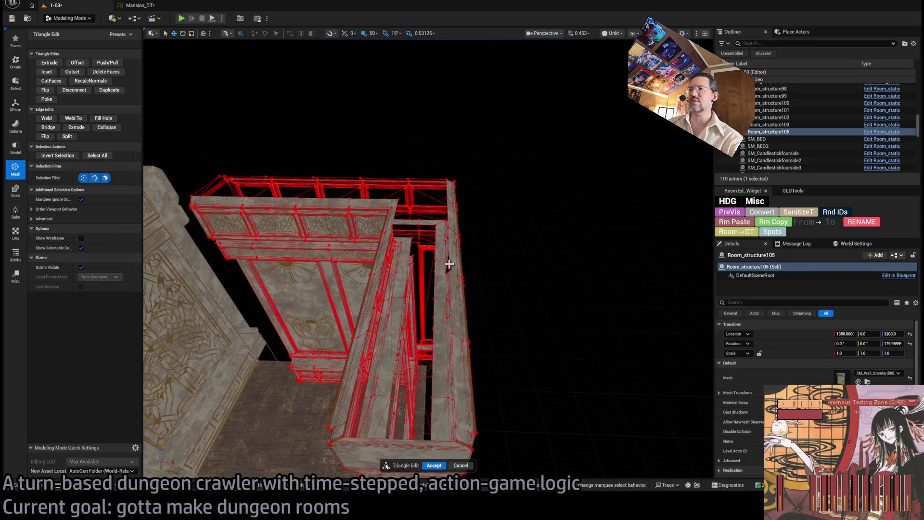
left_click_drag(449, 264, 482, 294)
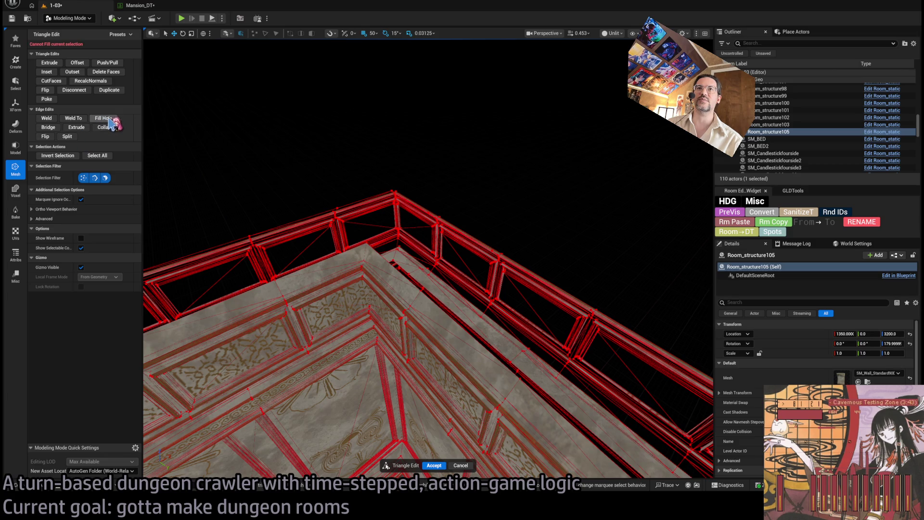
left_click(438, 305)
mouse_move(438, 305)
left_mouse_down()
mouse_move(523, 339)
mouse_move(386, 313)
mouse_move(329, 273)
left_mouse_up()
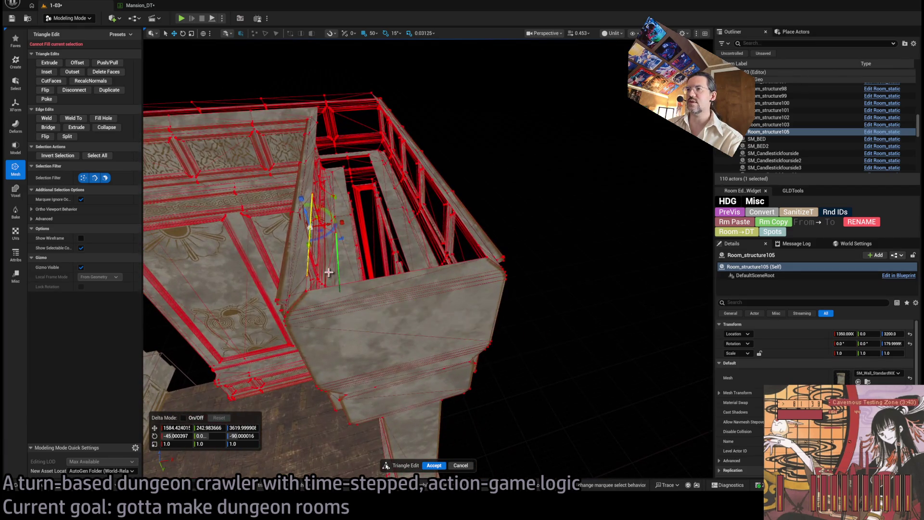
left_click(307, 282)
left_click(332, 287, "shift")
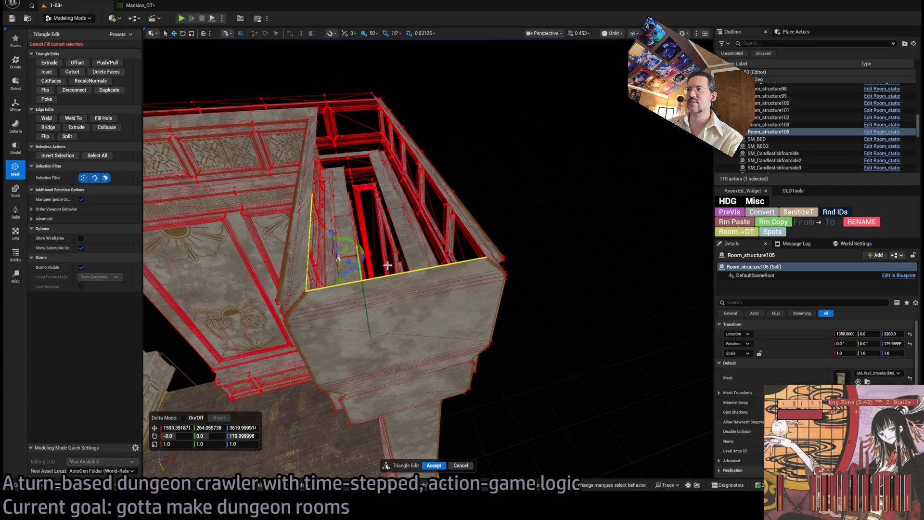
mouse_move(484, 251)
left_mouse_down()
mouse_move(536, 212)
mouse_move(242, 180)
left_mouse_up()
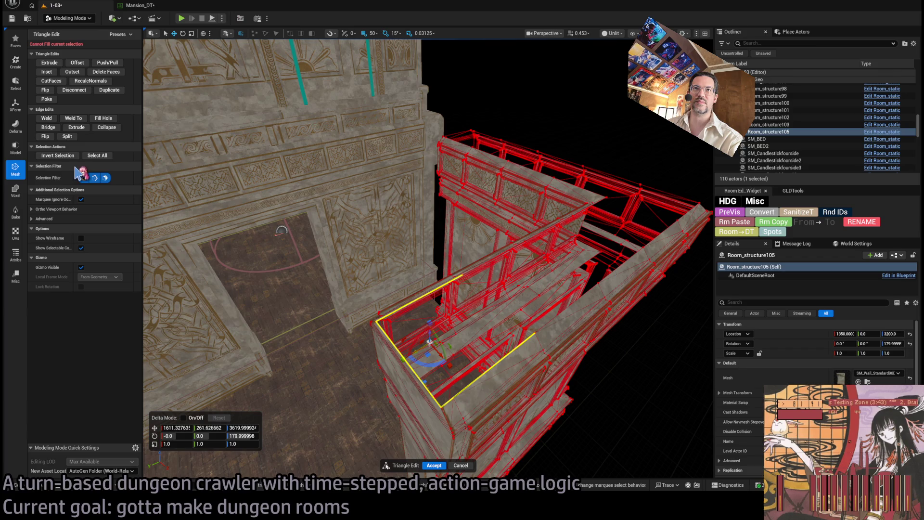
Undo two fill attempts, then bridge the two parallel edges with a new face.
left_click(102, 120)
key("ctrl+z")
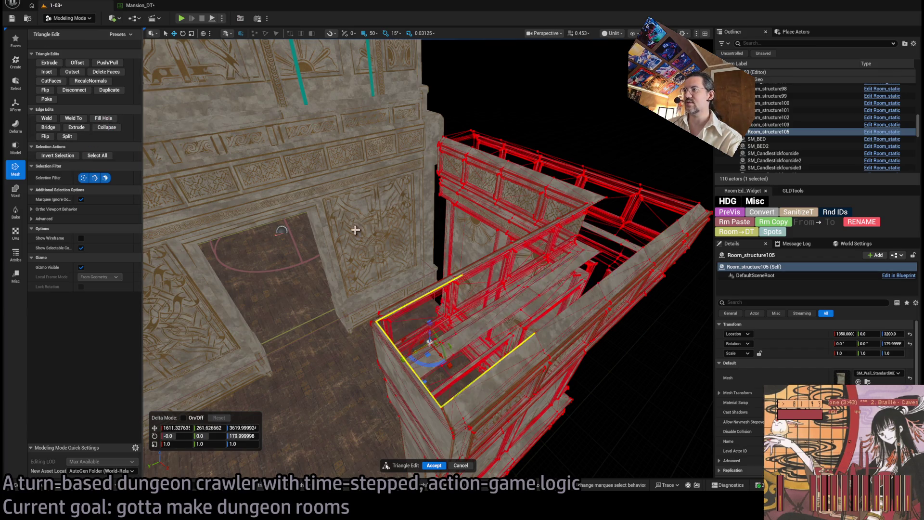
left_click(380, 328, "ctrl")
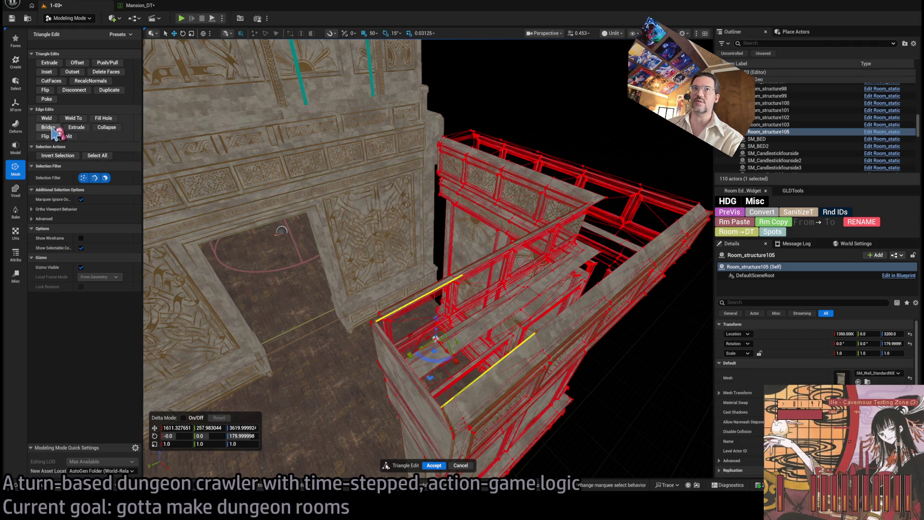
left_click(104, 118)
key("ctrl+z")
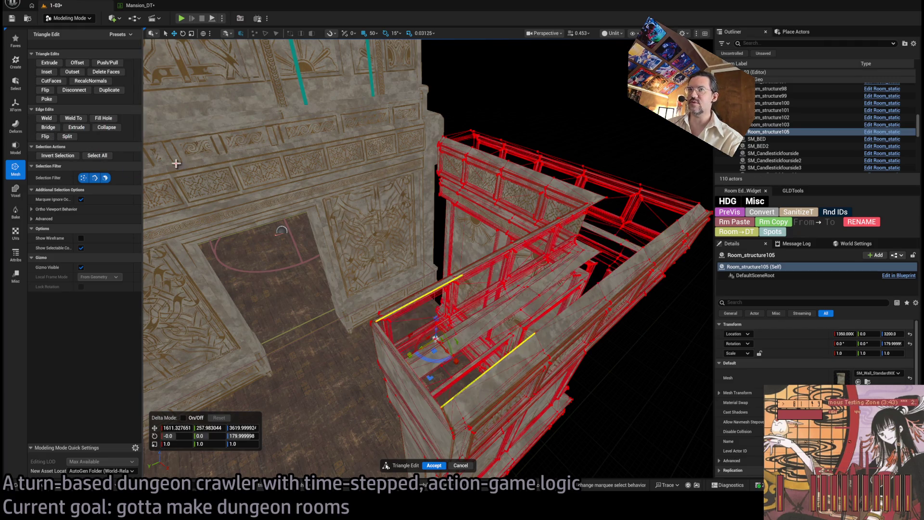
left_click(53, 129)
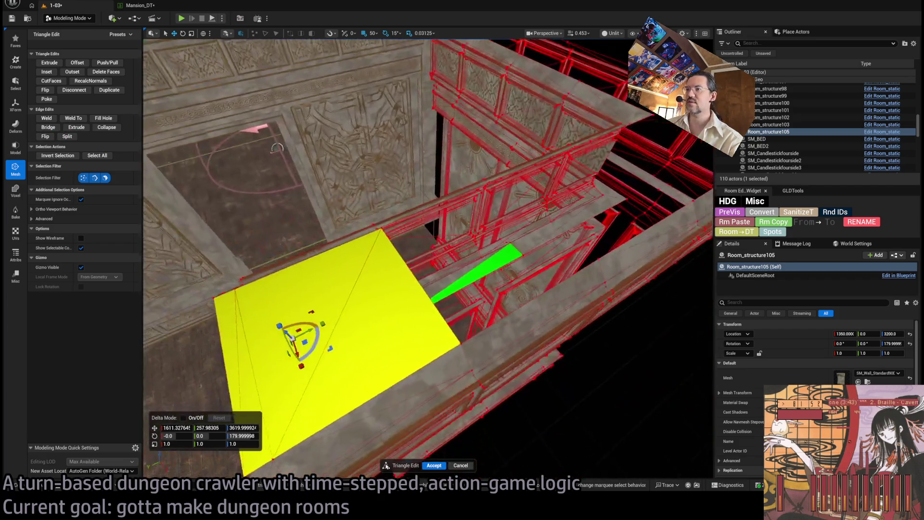
left_click_drag(277, 147, 335, 144)
mouse_move(433, 226)
left_mouse_down()
mouse_move(453, 225)
mouse_move(448, 265)
mouse_move(417, 292)
left_mouse_up()
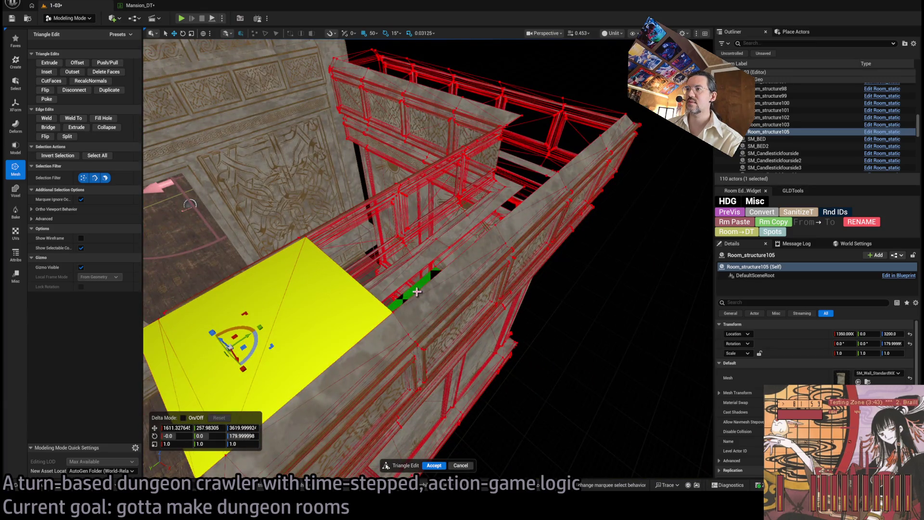
Select the top edge segments on both sides of the open gap and frame them.
left_click(417, 291)
key("f")
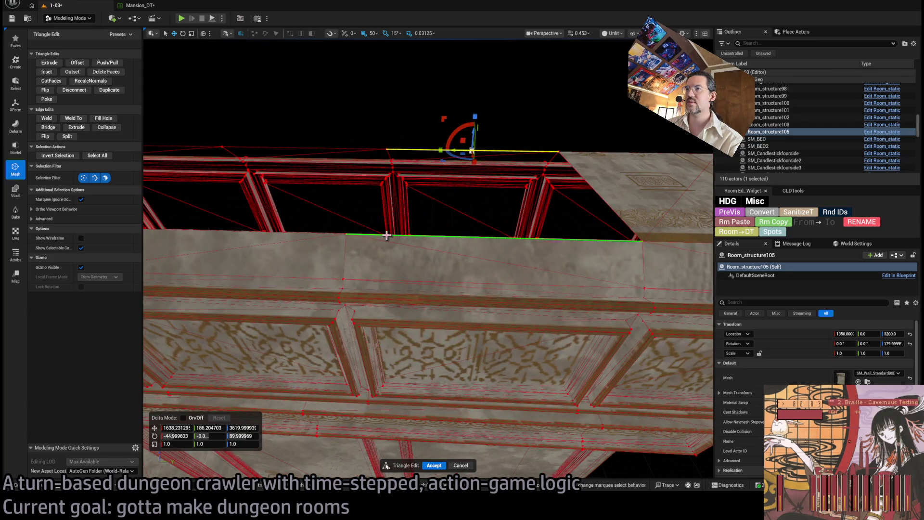
left_click(387, 235, "shift")
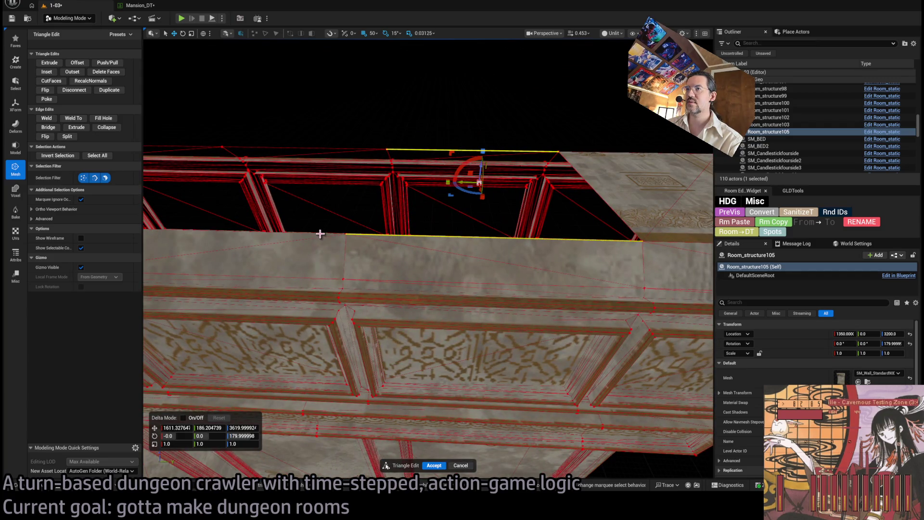
scroll(318, 234, "down", 5)
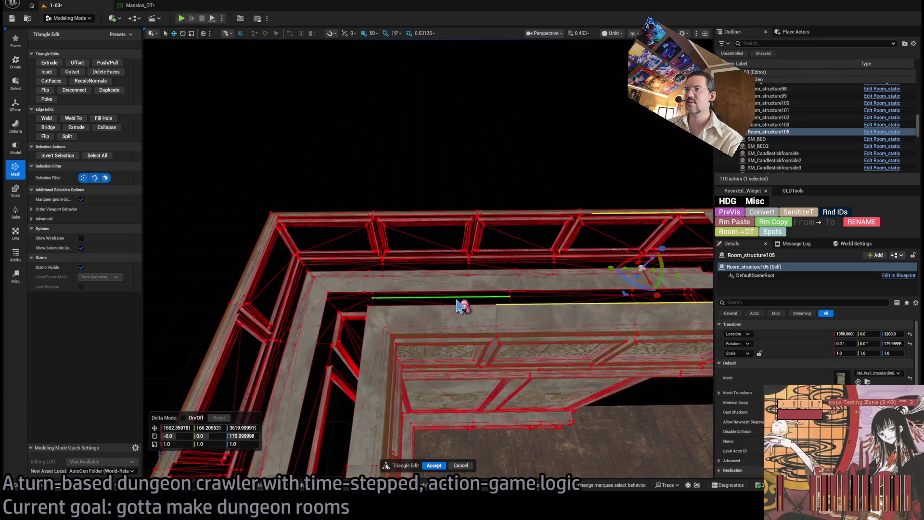
left_click(454, 304, "shift")
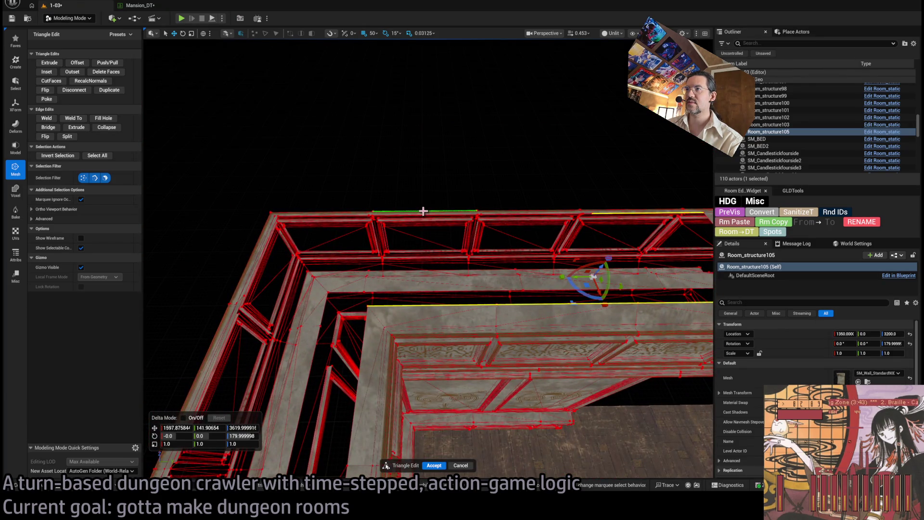
left_click(423, 211, "shift")
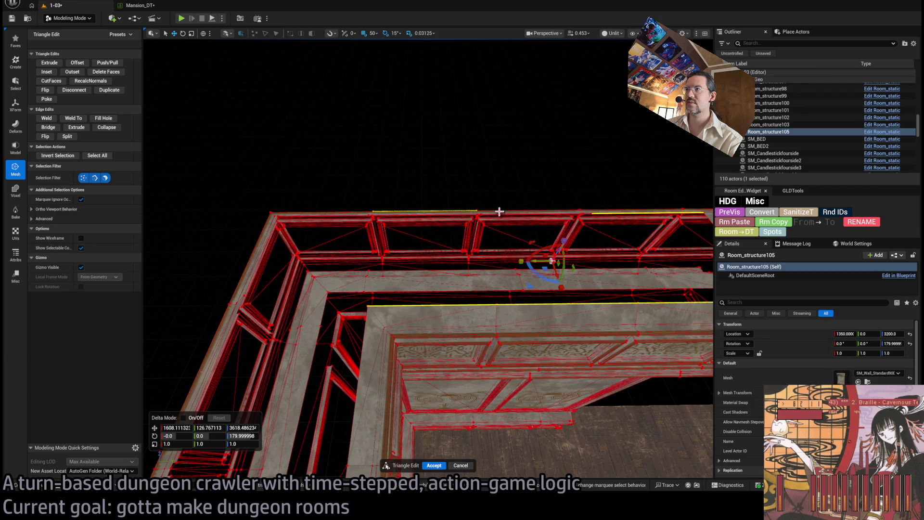
left_click(500, 212, "shift")
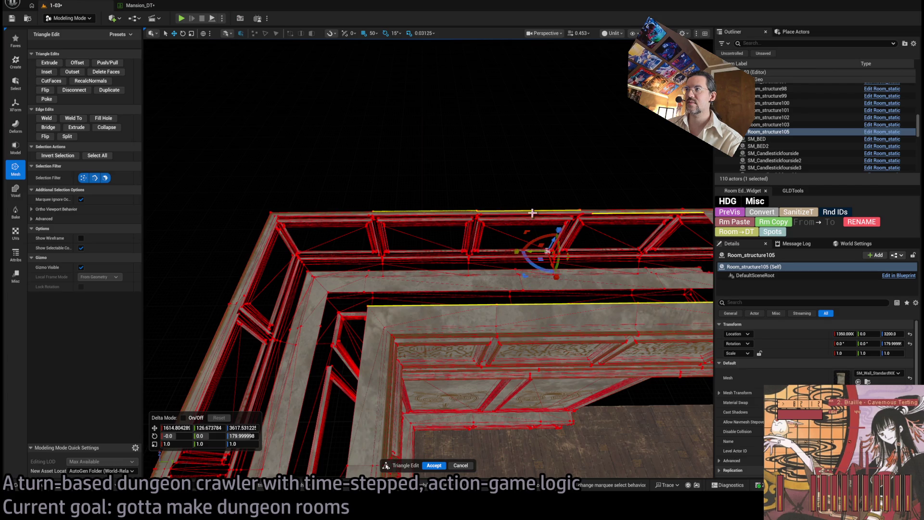
left_click(608, 210, "shift")
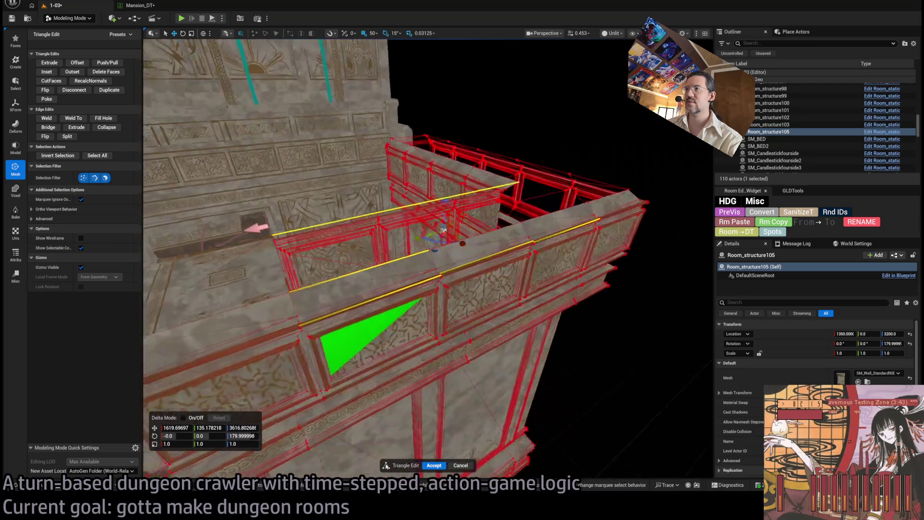
scroll(444, 230, "up", 3)
scroll(367, 145, "up", 5)
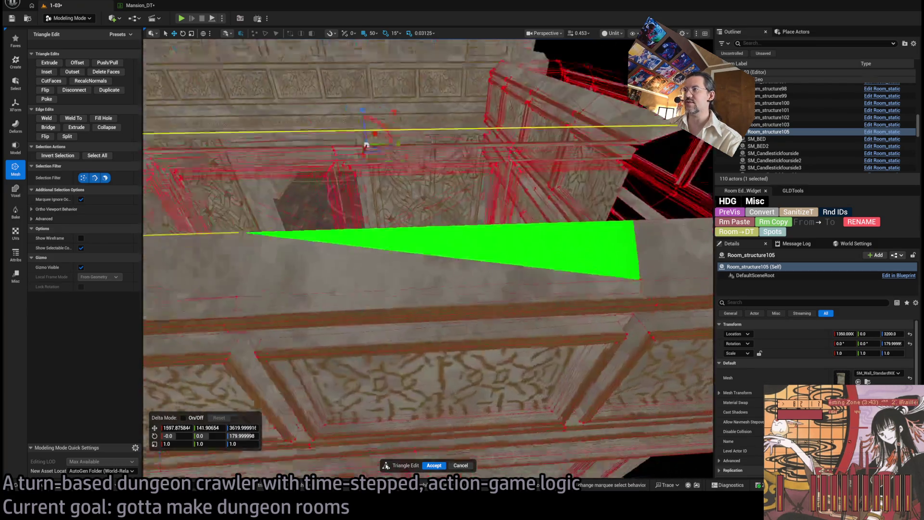
key("f")
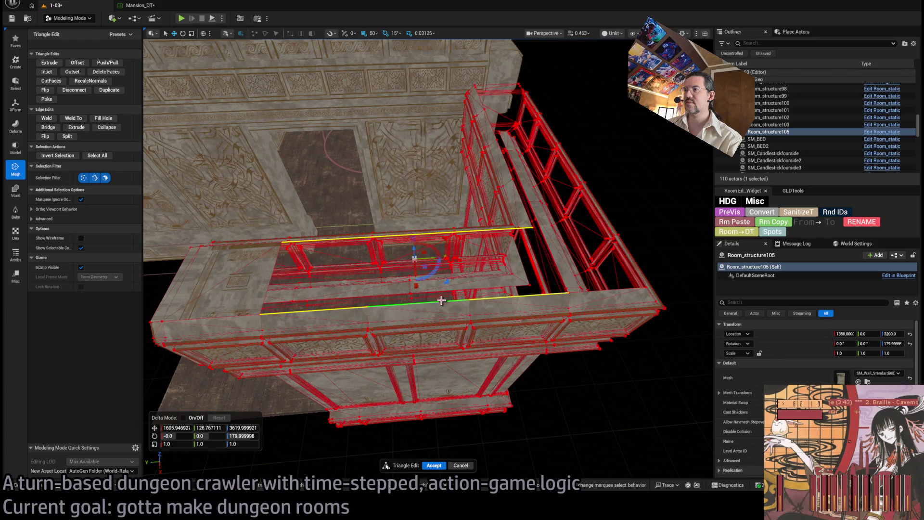
Bridge the selected edges to close the wall-top gap, then pick edges of the next gap.
left_click(50, 128)
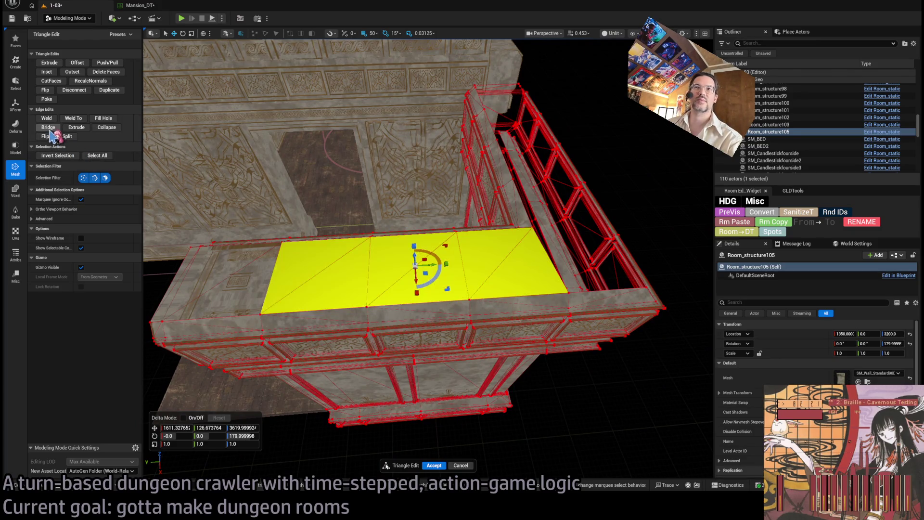
left_click_drag(366, 226, 375, 220)
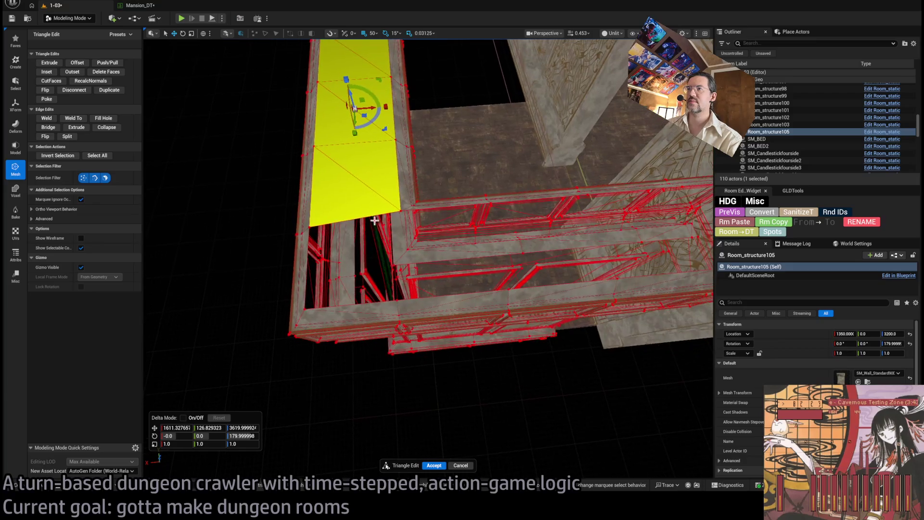
left_click(354, 220)
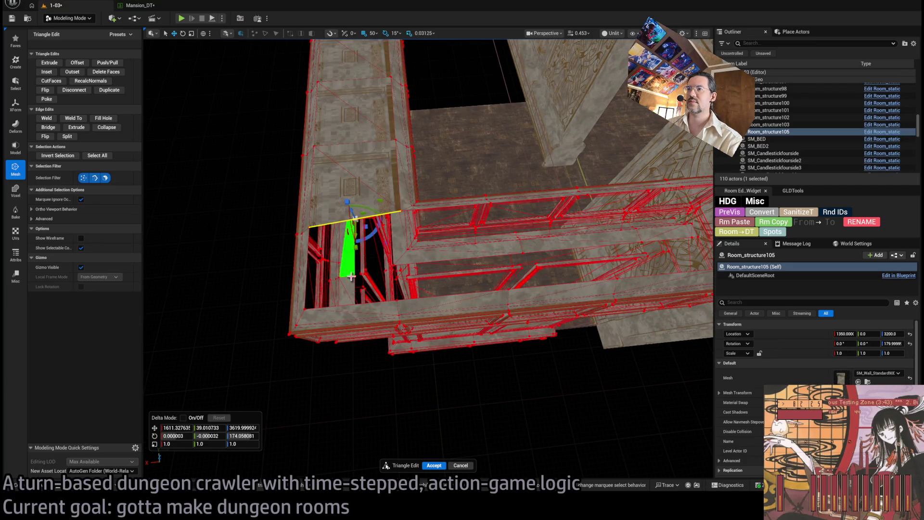
left_click(367, 303, "shift")
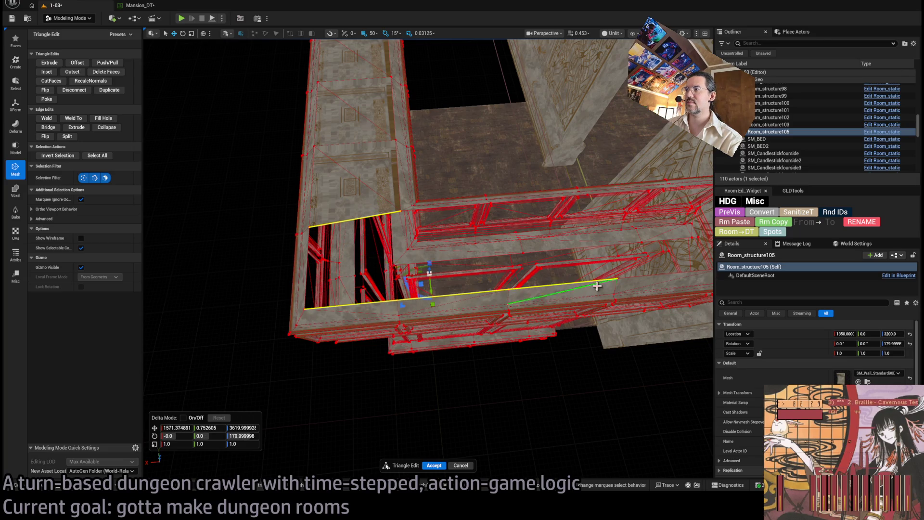
scroll(371, 279, "up", 3)
left_click(370, 279, "shift")
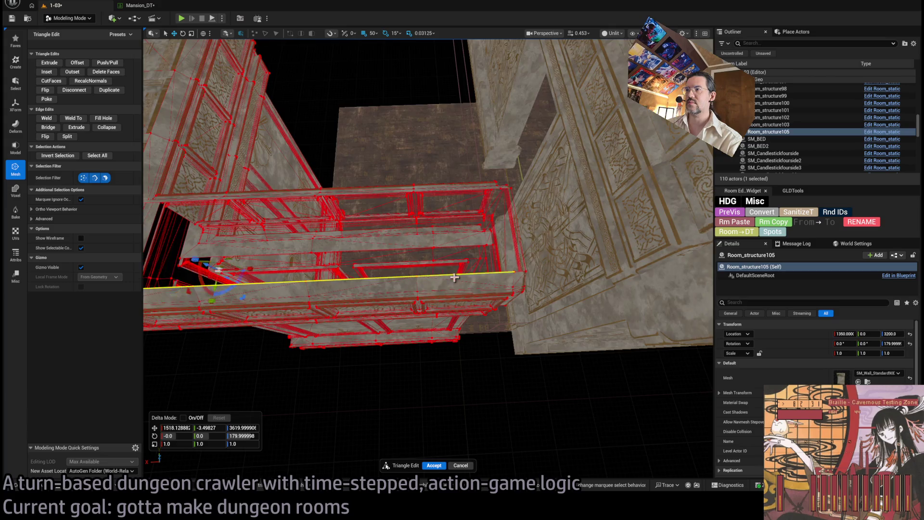
Add more edges bordering the next gap and try Bridge, which reports it cannot bridge.
mouse_move(371, 279)
left_mouse_down()
mouse_move(328, 259)
mouse_move(382, 221)
left_mouse_up()
left_click(385, 224, "shift")
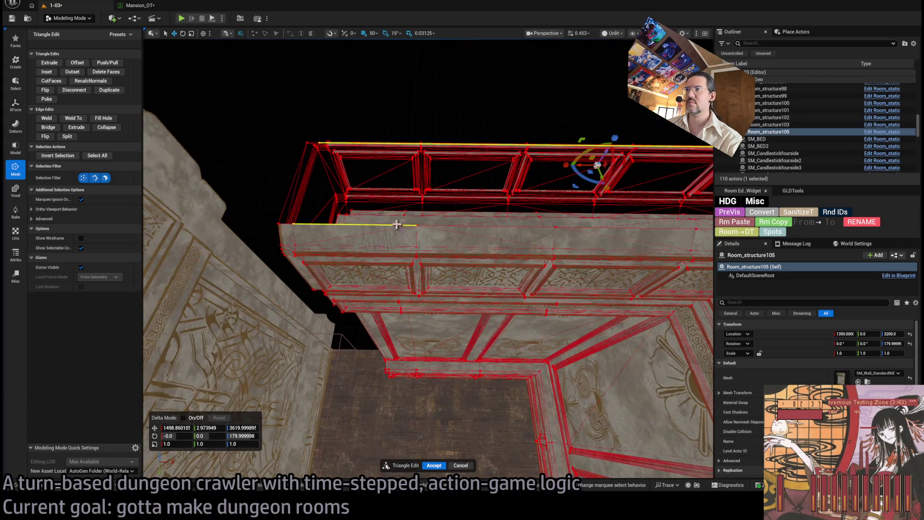
left_click(481, 222, "shift")
left_click_drag(490, 229, 360, 229)
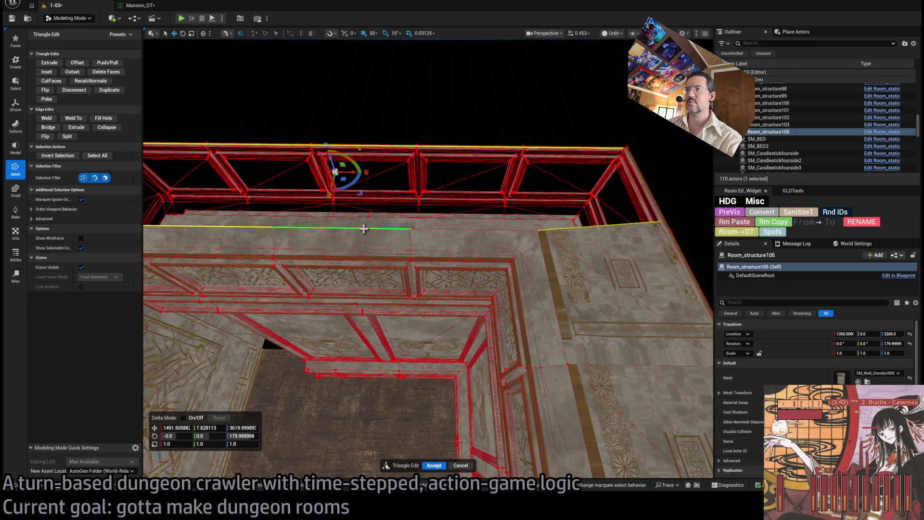
left_click(364, 229, "shift")
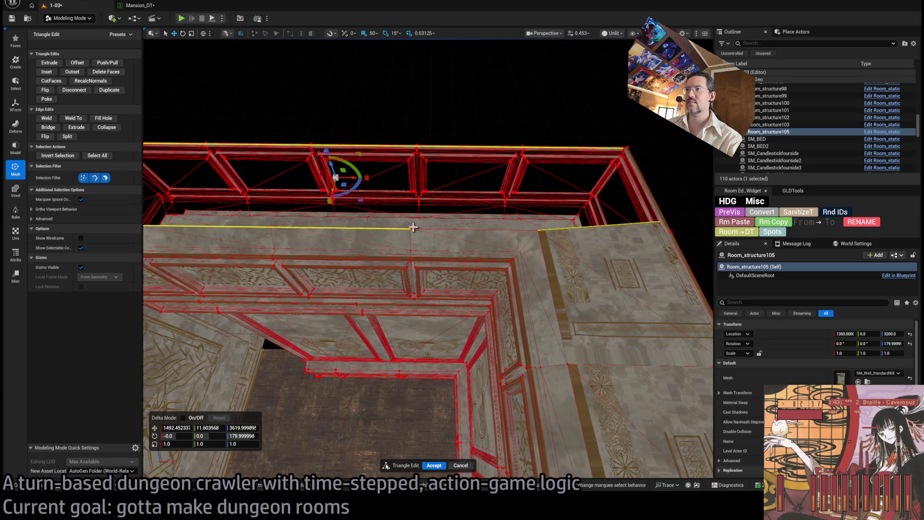
left_click(463, 230, "shift")
left_click(50, 127)
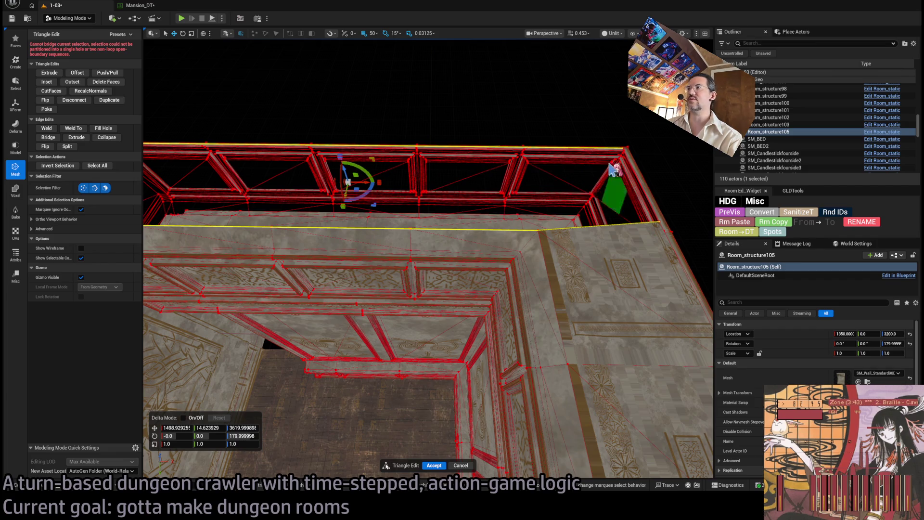
Bridge the two long top edges to cap the corner beam's open top.
left_click_drag(593, 150, 470, 146)
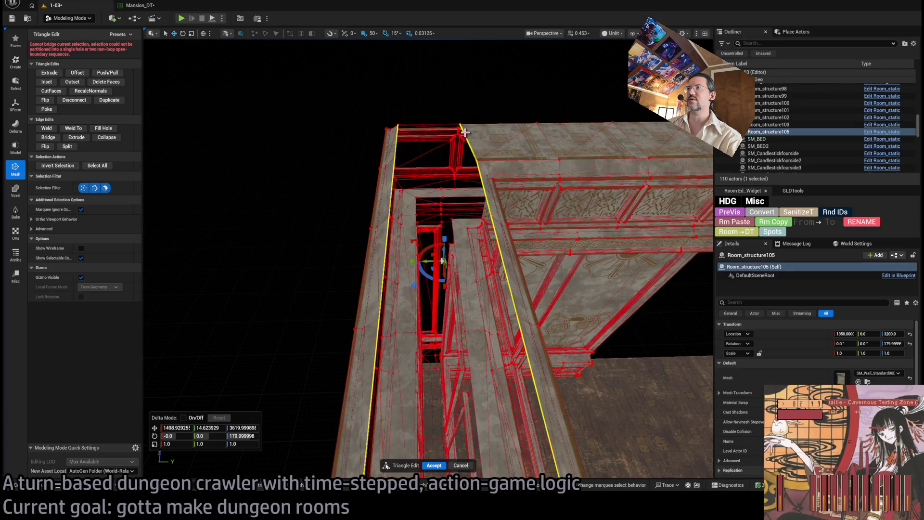
left_click_drag(465, 136, 460, 136)
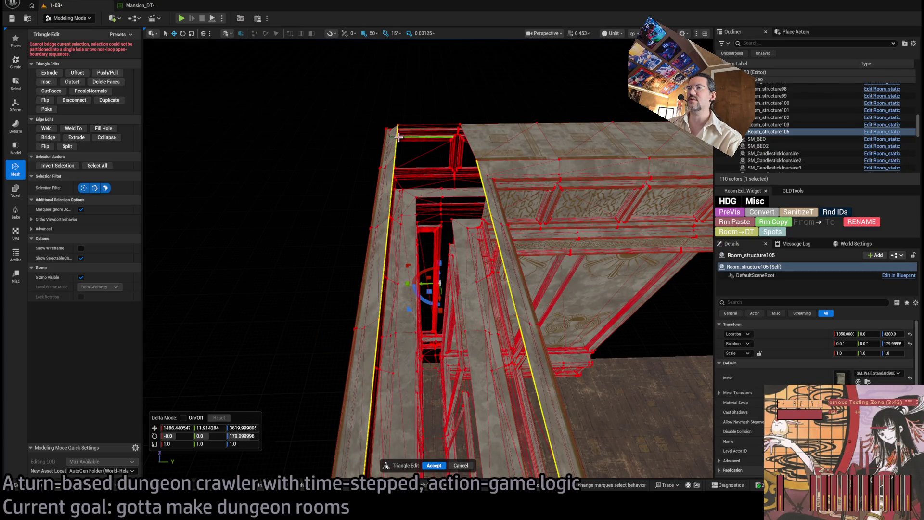
left_click_drag(396, 141, 393, 139)
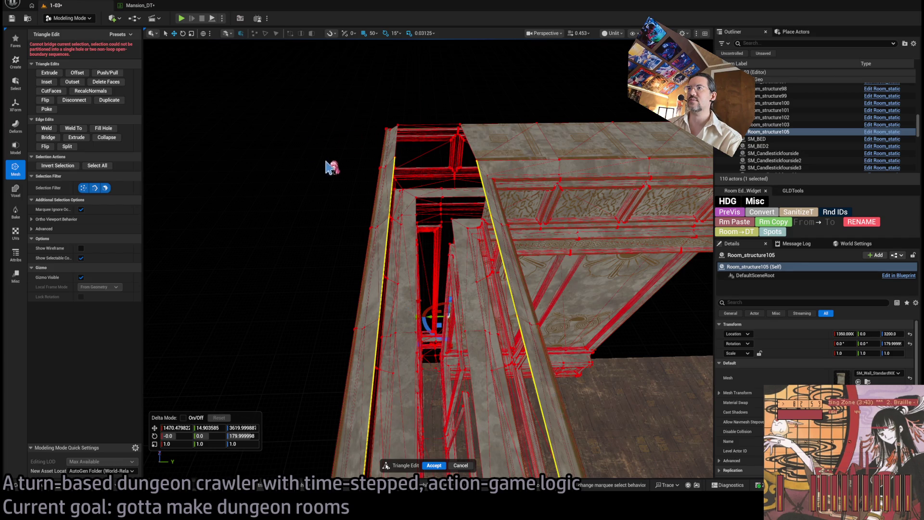
left_click_drag(332, 168, 279, 150)
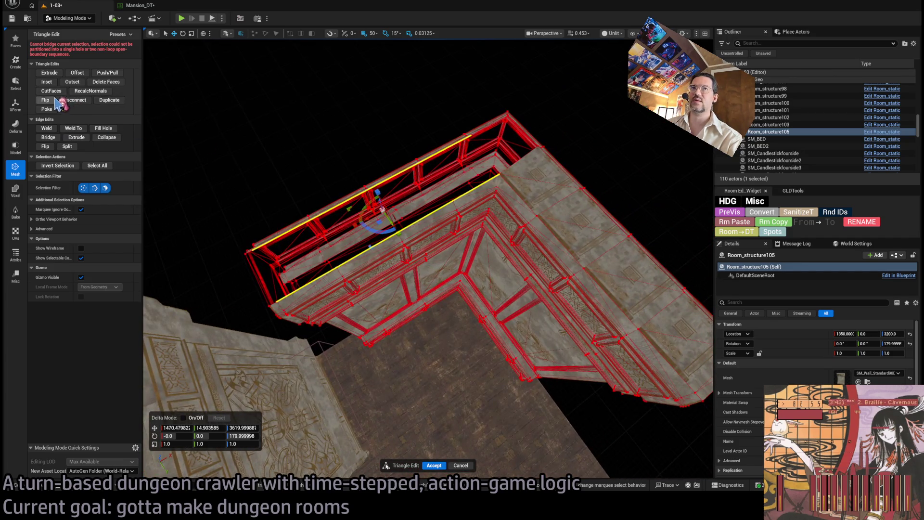
left_click(53, 139)
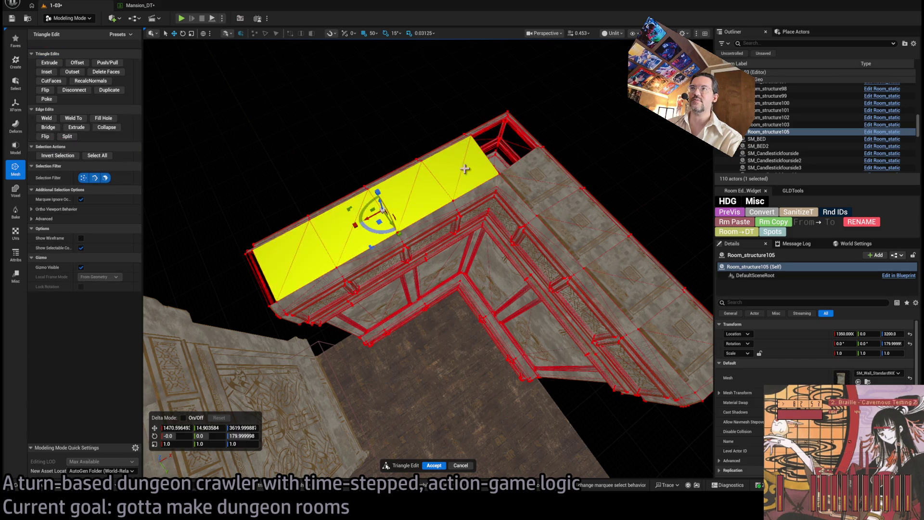
Select the two edges at the frame's open end and bridge them with a new face.
left_click_drag(542, 189, 542, 289)
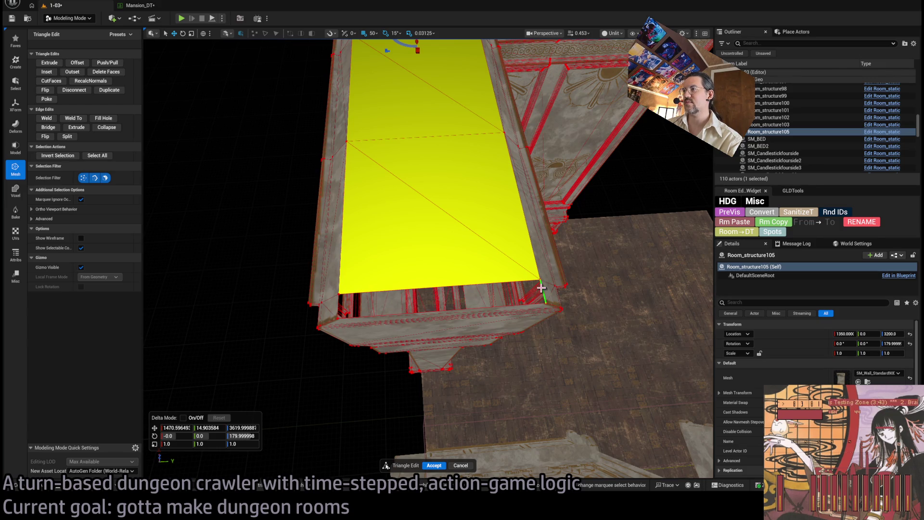
left_click(511, 283)
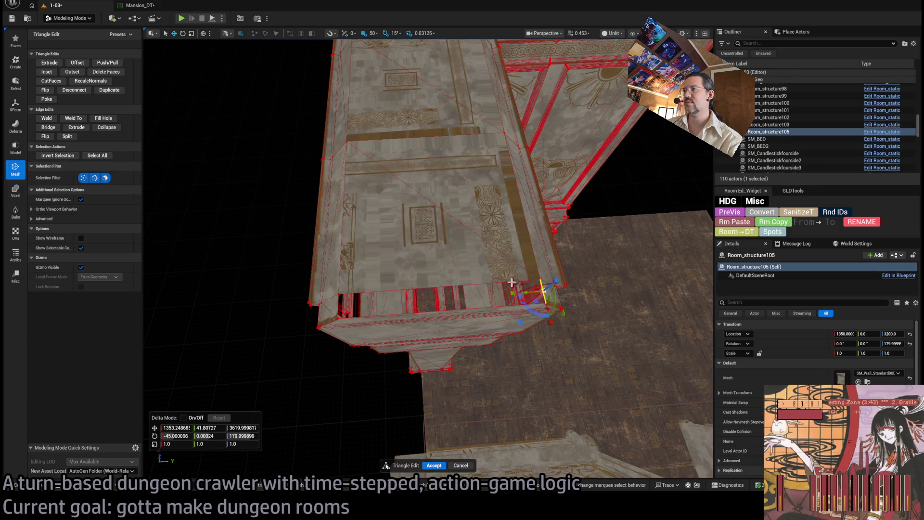
left_click(338, 299, "shift")
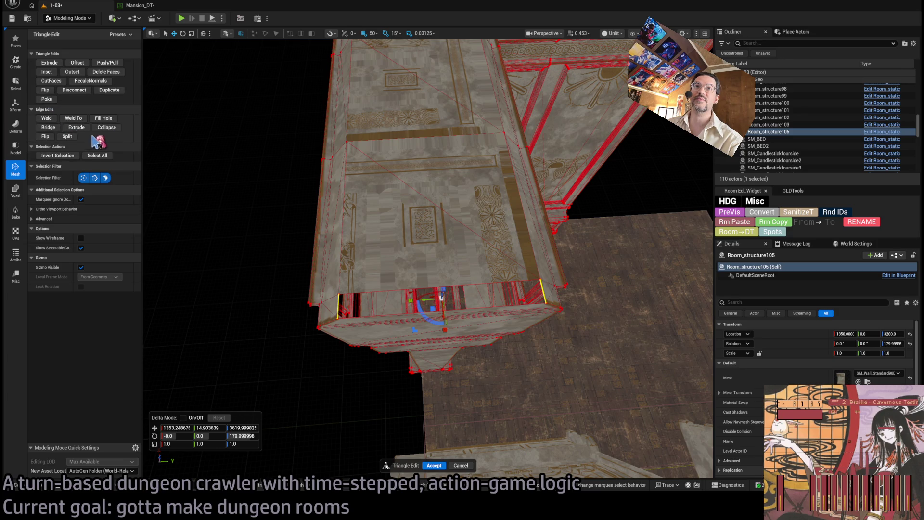
left_click(49, 127)
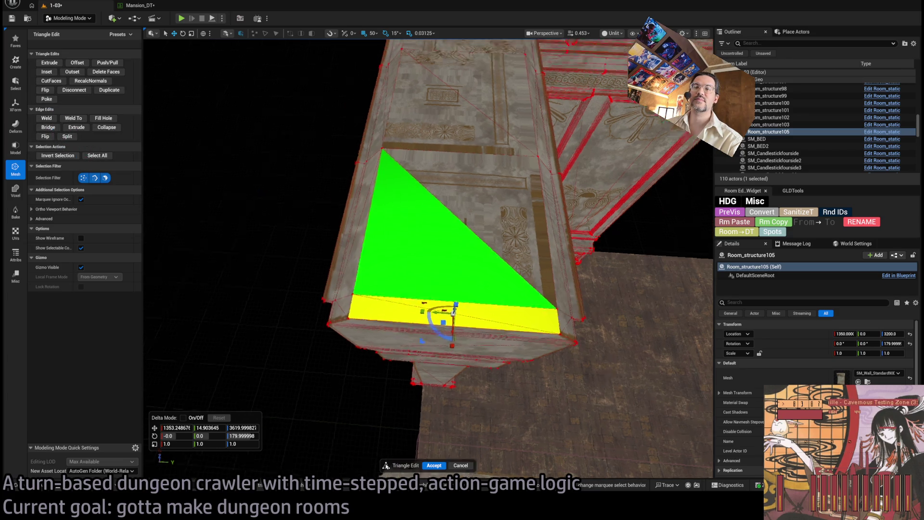
left_click_drag(434, 241, 466, 230)
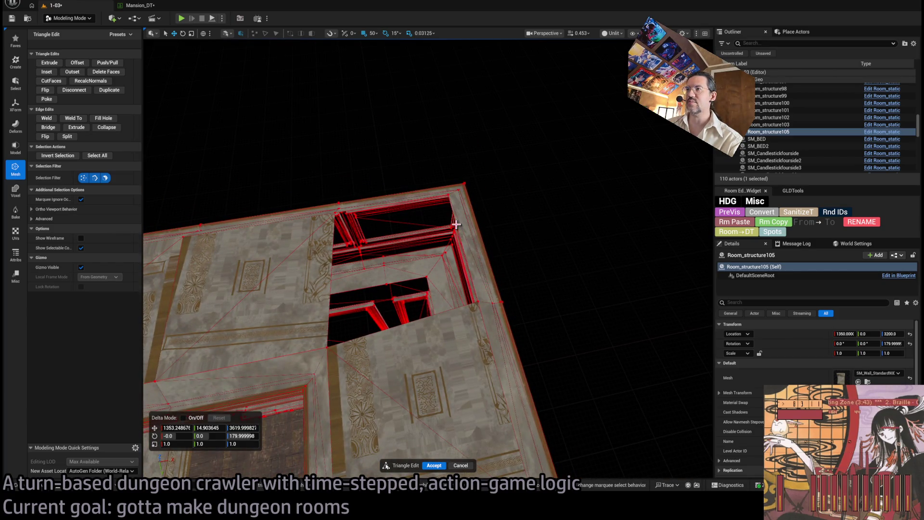
Select opposite edges of the remaining wall-top opening and fill it with a new face.
left_click(456, 224)
left_click_drag(331, 270, 441, 296)
left_click(438, 295, "shift")
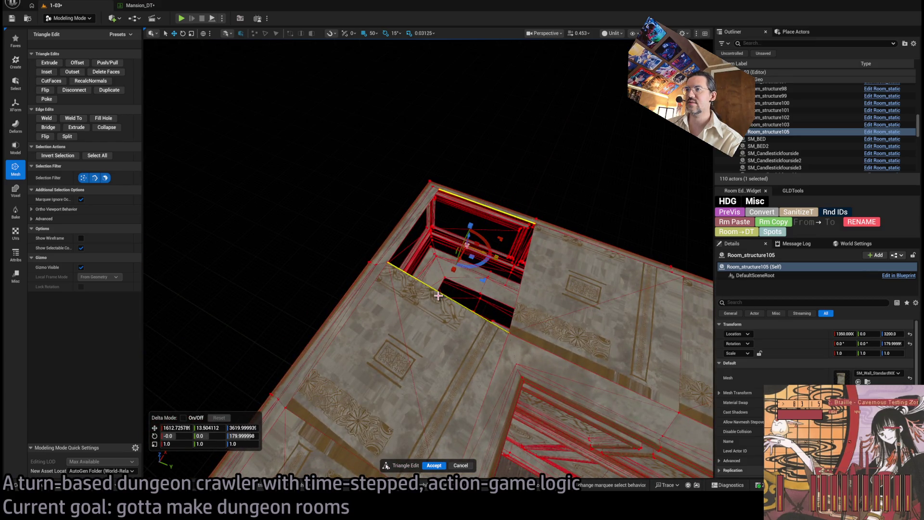
left_click(104, 118)
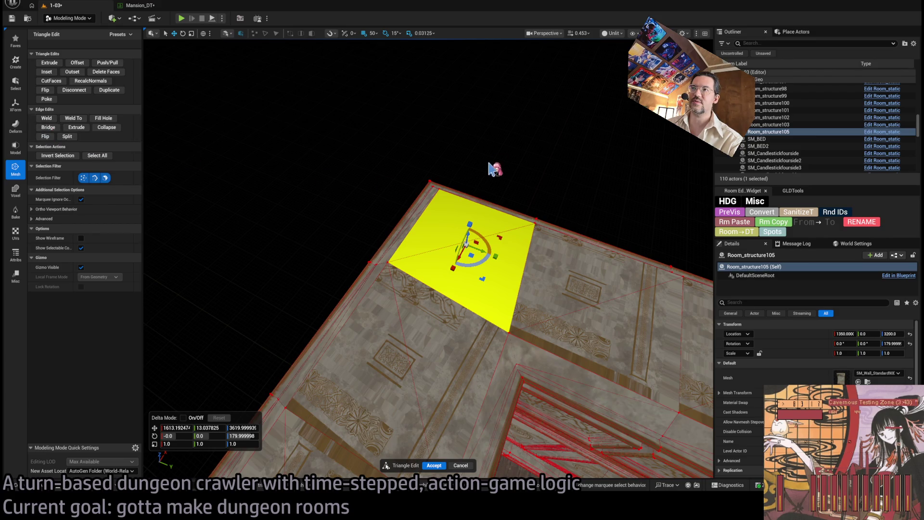
left_click(495, 169)
mouse_move(495, 170)
left_mouse_down()
mouse_move(520, 178)
mouse_move(462, 186)
left_mouse_up()
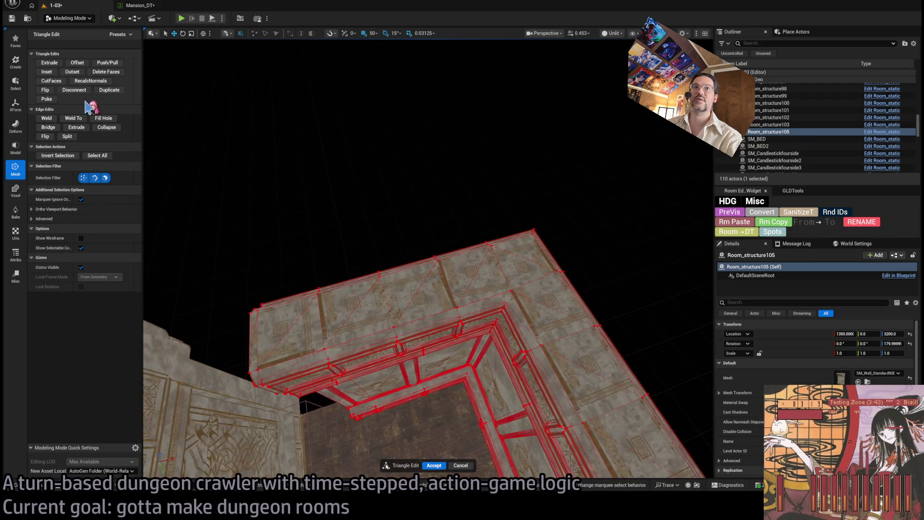
Bring up the UV tools, select the wall-top cap faces, then clear the selection.
left_click(16, 233)
left_click(299, 311)
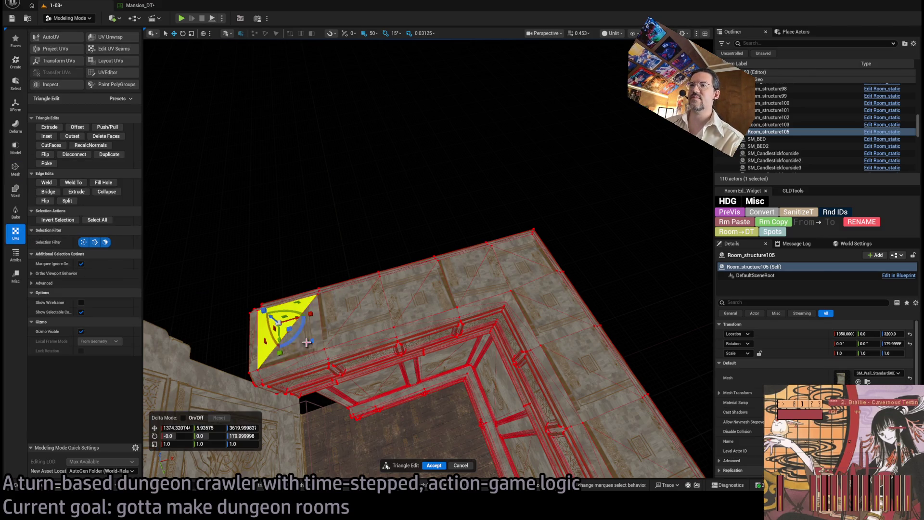
mouse_move(337, 306)
left_mouse_down()
mouse_move(528, 248)
mouse_move(557, 299)
mouse_move(567, 355)
left_mouse_up()
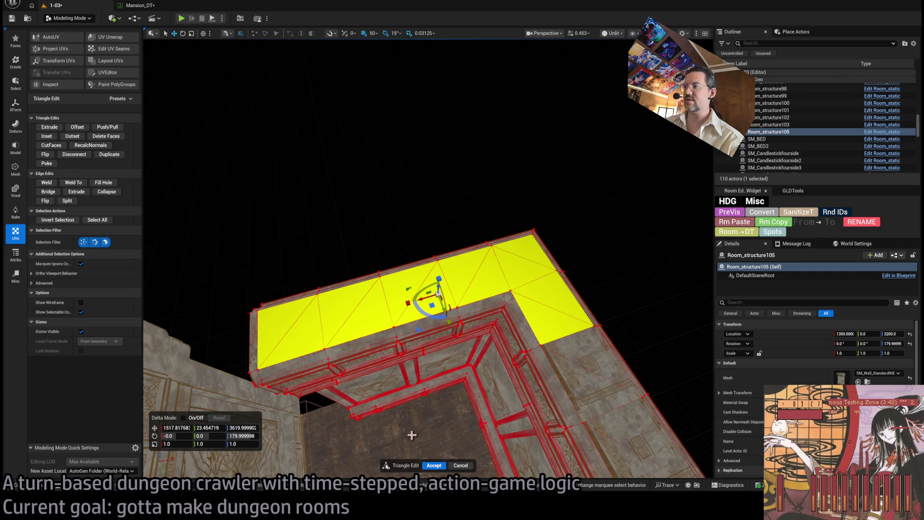
left_click(455, 218)
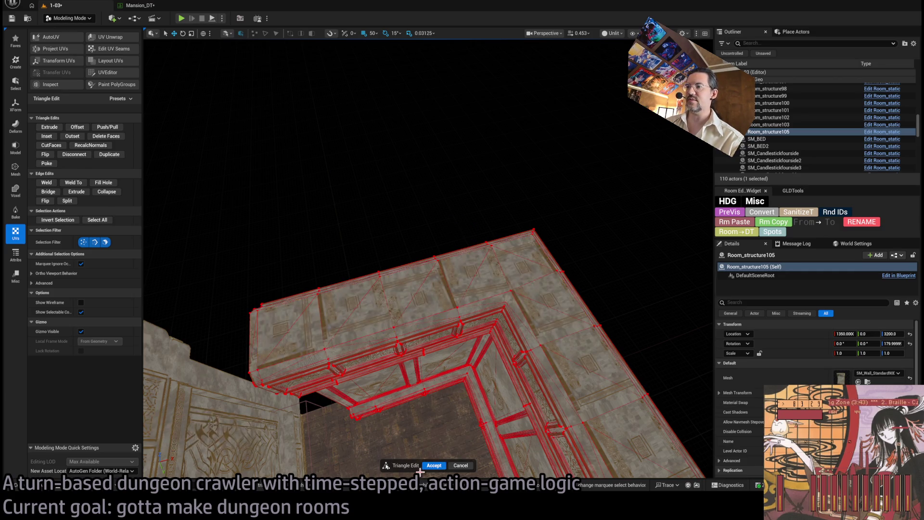
Accept the Triangle Edit changes on corner wall Room_structure105 and orbit to check them.
left_click(428, 466)
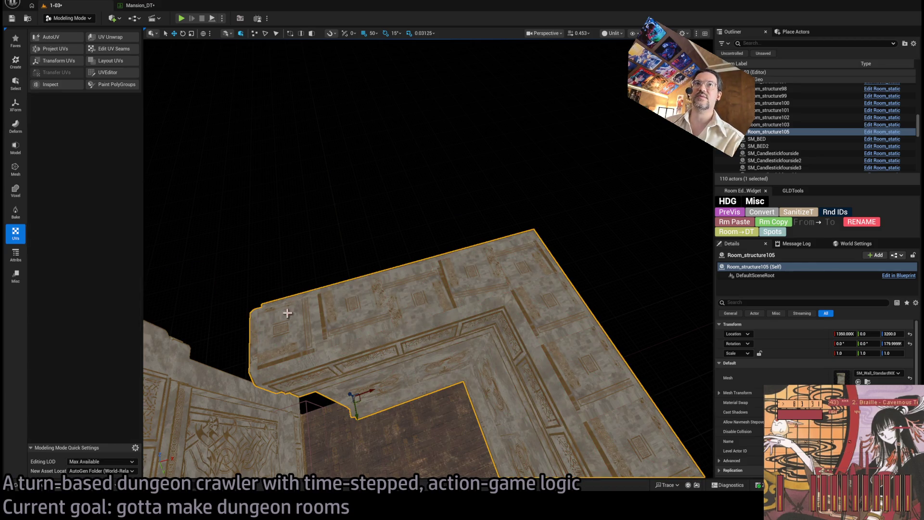
mouse_move(541, 315)
left_mouse_down()
mouse_move(495, 291)
mouse_move(533, 311)
left_mouse_up()
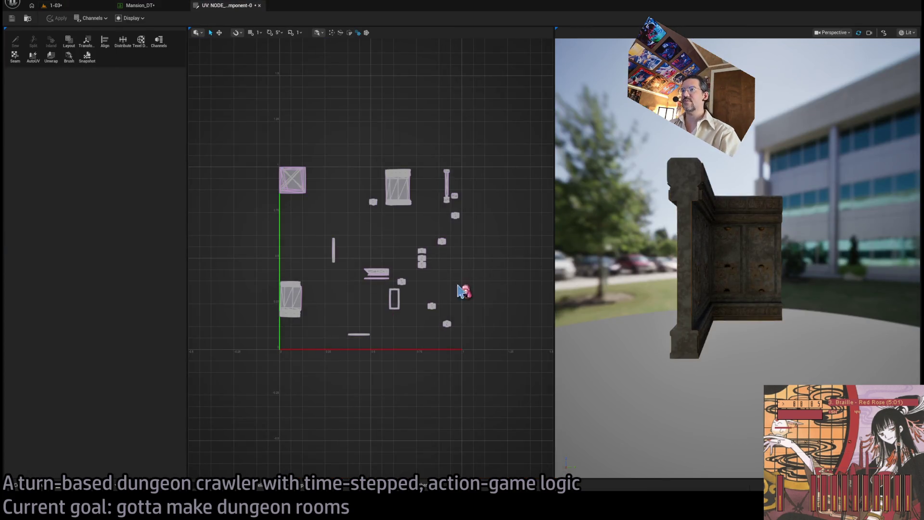
Select a wall-top cap triangle in the UV Editor's 3D preview.
left_click_drag(726, 225, 693, 225)
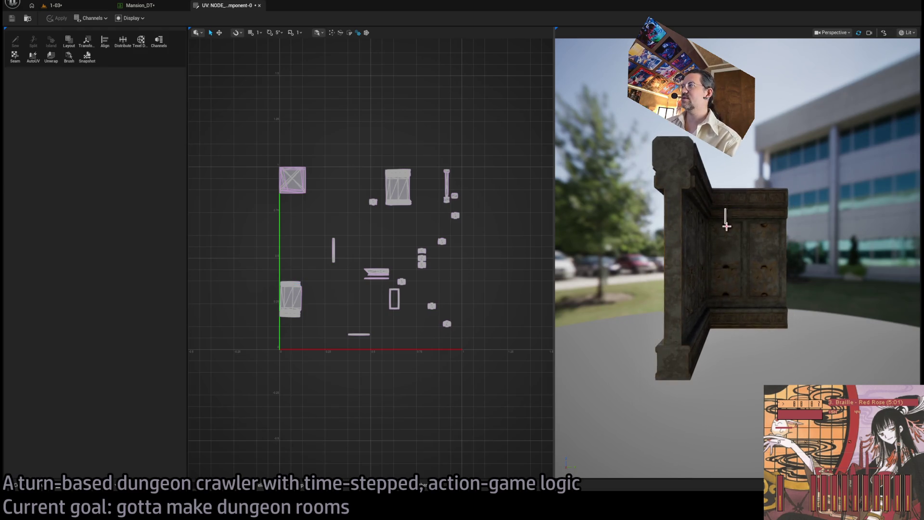
left_click(726, 225)
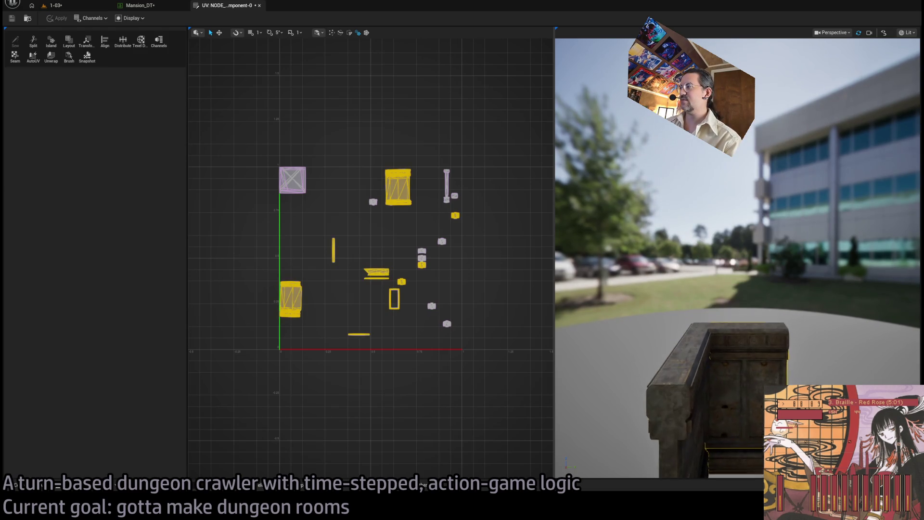
left_click(800, 218)
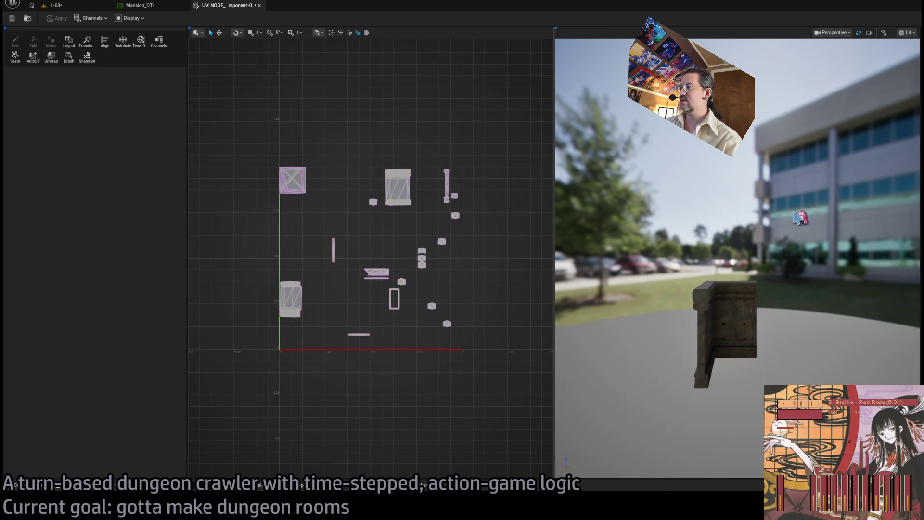
scroll(803, 204, "up", 5)
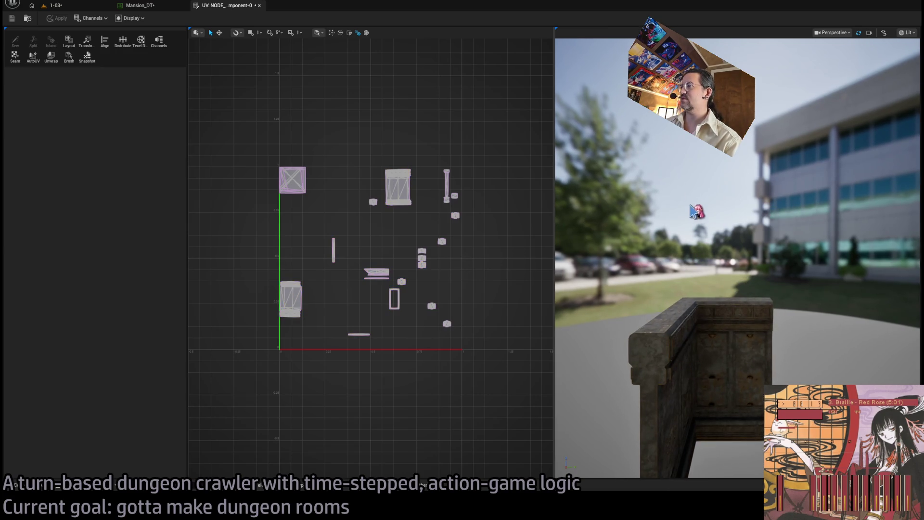
mouse_move(679, 212)
left_mouse_down()
mouse_move(679, 202)
mouse_move(674, 224)
mouse_move(679, 198)
mouse_move(686, 219)
mouse_move(725, 171)
mouse_move(738, 249)
left_mouse_up()
left_click(728, 298)
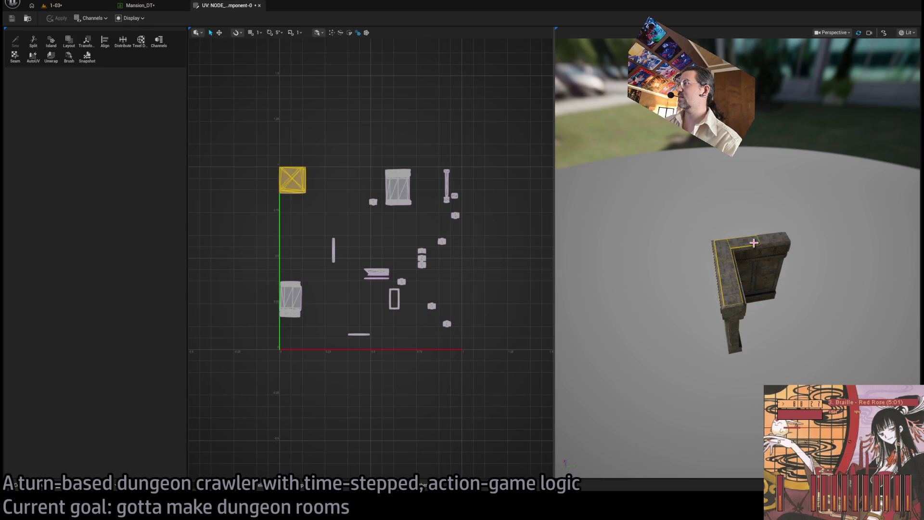
scroll(794, 257, "up", 5)
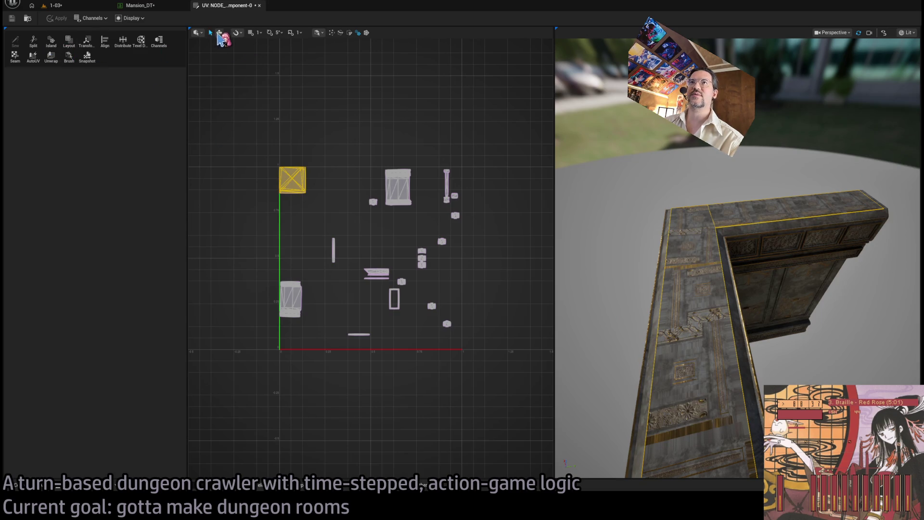
Move the cap's UV island and shrink it into a small strip, then deselect it.
left_click(219, 33)
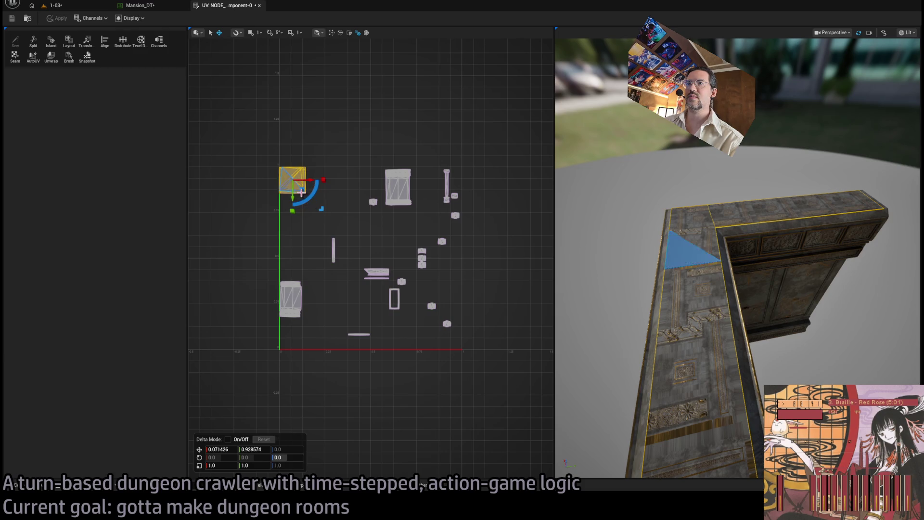
mouse_move(302, 195)
left_mouse_down()
mouse_move(338, 225)
mouse_move(328, 208)
mouse_move(326, 226)
mouse_move(344, 224)
mouse_move(337, 219)
mouse_move(423, 250)
mouse_move(469, 313)
mouse_move(400, 340)
mouse_move(455, 341)
mouse_move(439, 346)
mouse_move(448, 346)
left_mouse_up()
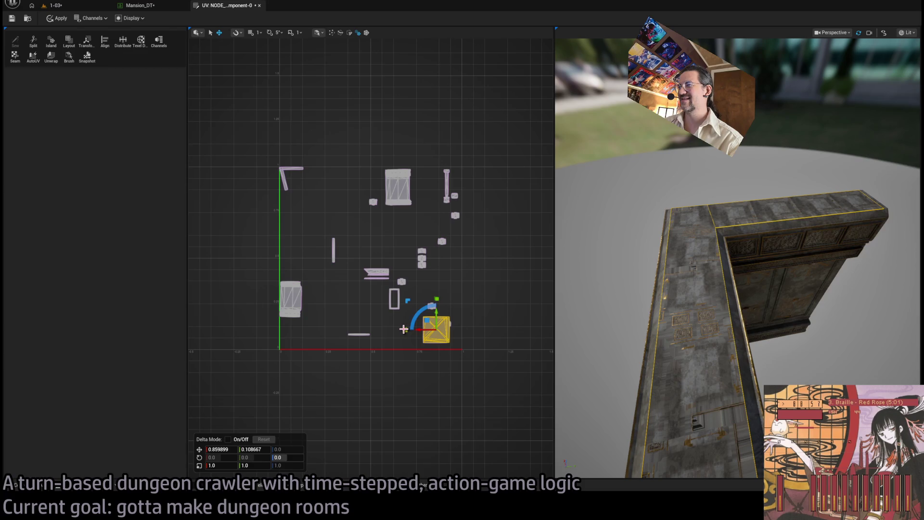
left_click_drag(404, 329, 412, 329)
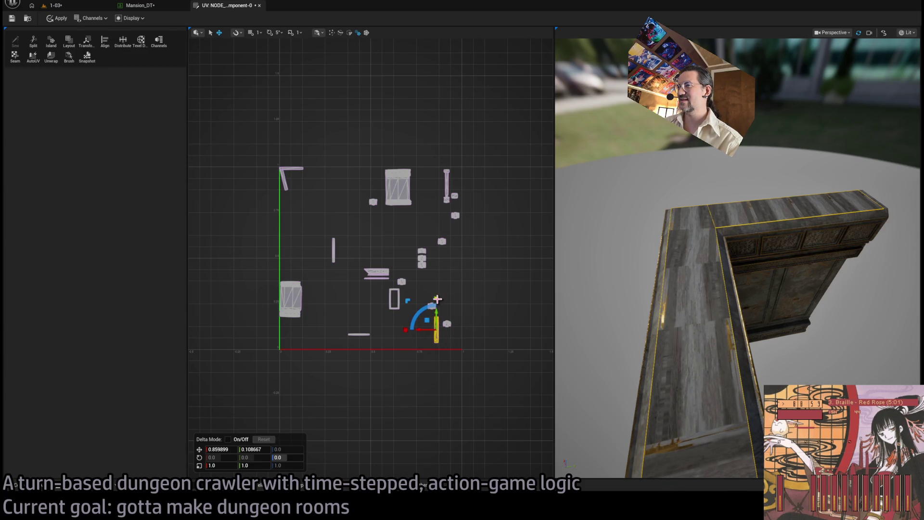
left_click_drag(437, 299, 434, 306)
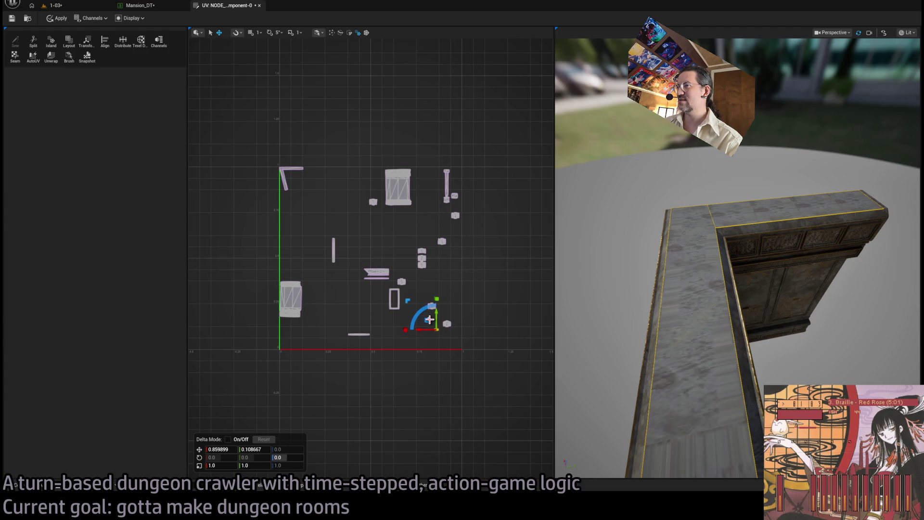
left_click_drag(428, 320, 432, 298)
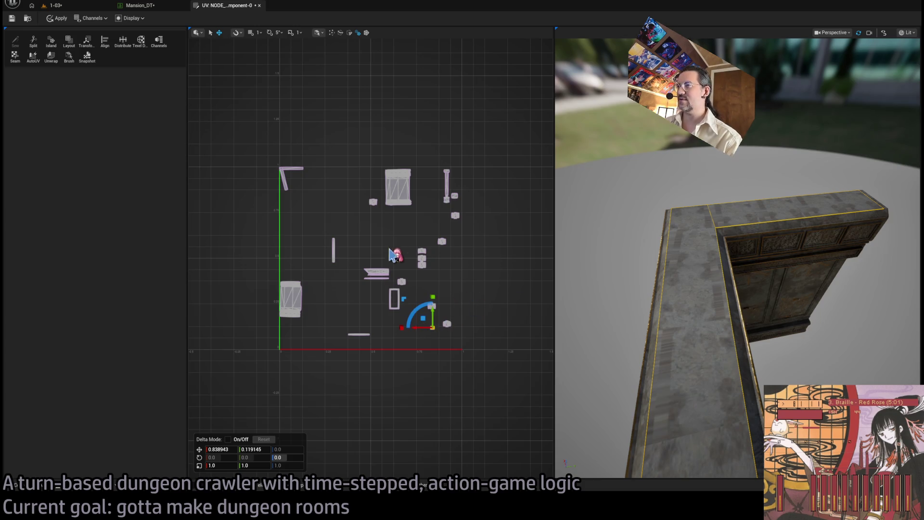
left_click(493, 284)
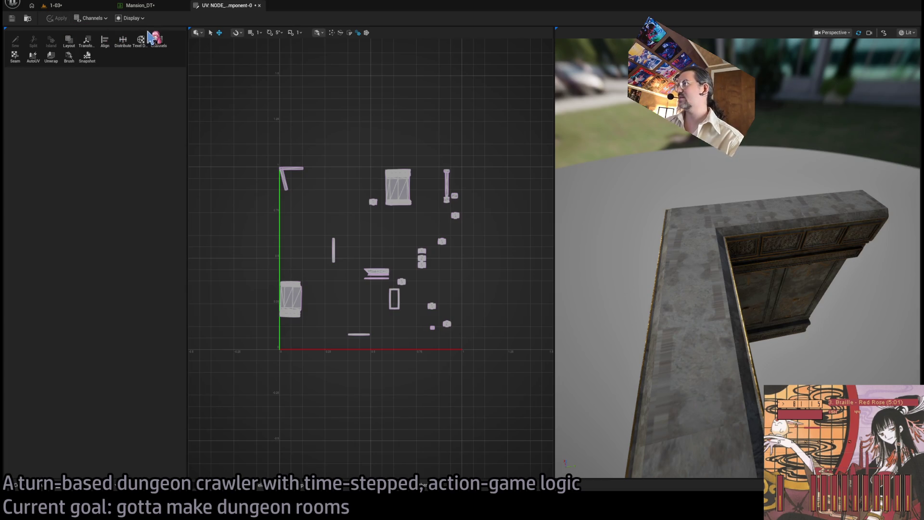
Close the UV Editor and return to the 1-03 level viewport.
middle_click(244, 7)
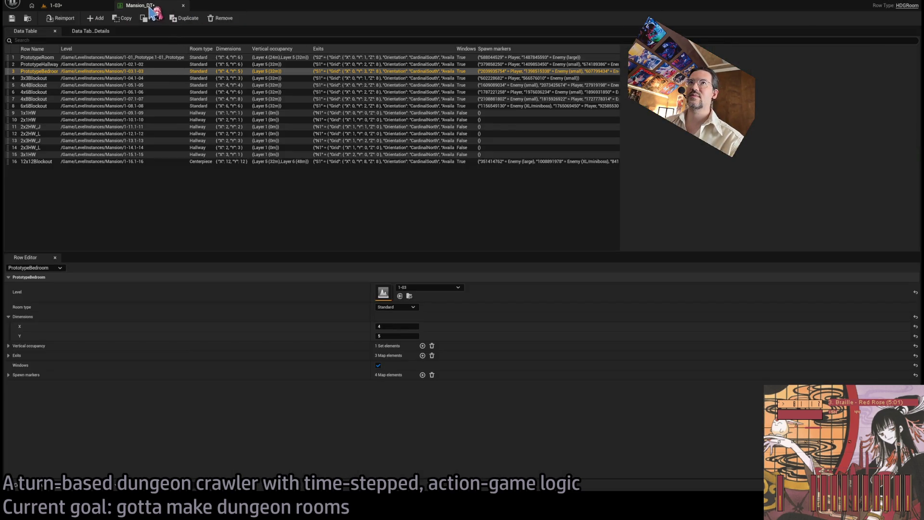
left_click(96, 7)
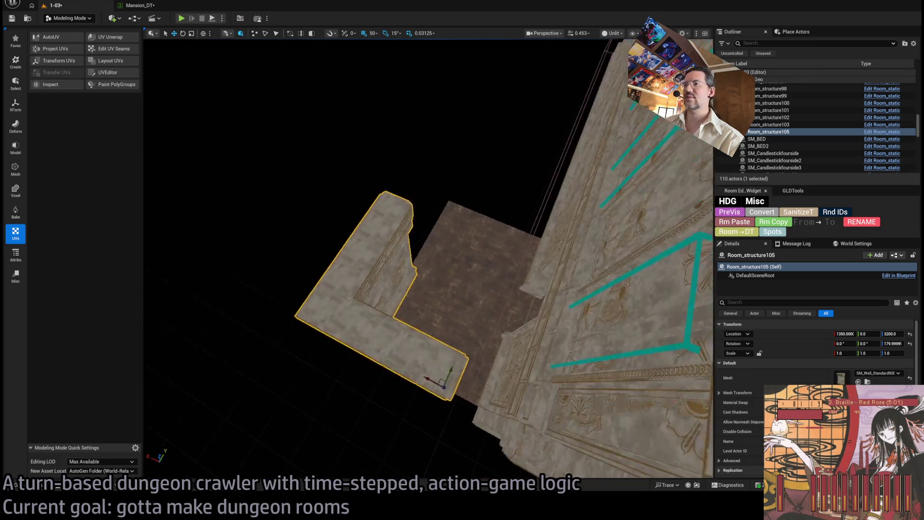
mouse_move(320, 189)
left_mouse_down()
mouse_move(337, 183)
mouse_move(319, 190)
left_mouse_up()
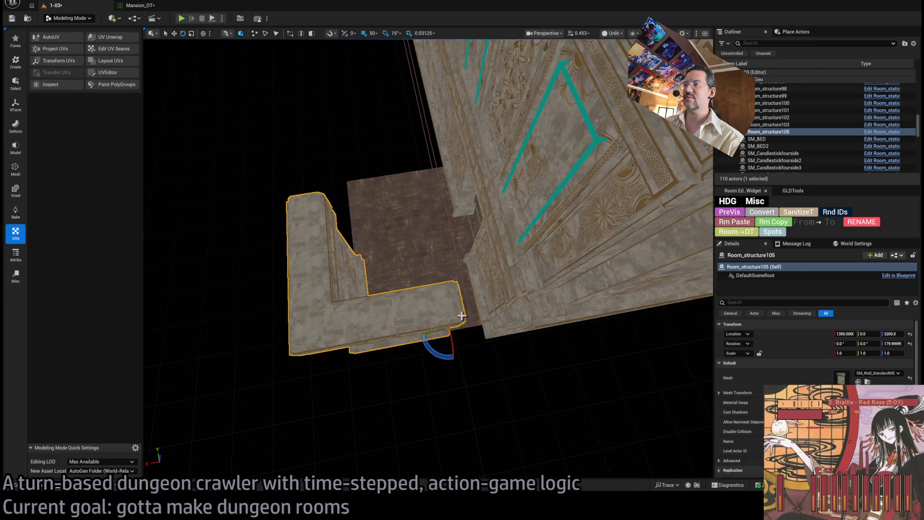
mouse_move(464, 319)
left_mouse_down()
mouse_move(473, 318)
mouse_move(400, 386)
mouse_move(464, 380)
mouse_move(414, 384)
mouse_move(414, 351)
mouse_move(373, 319)
left_mouse_up()
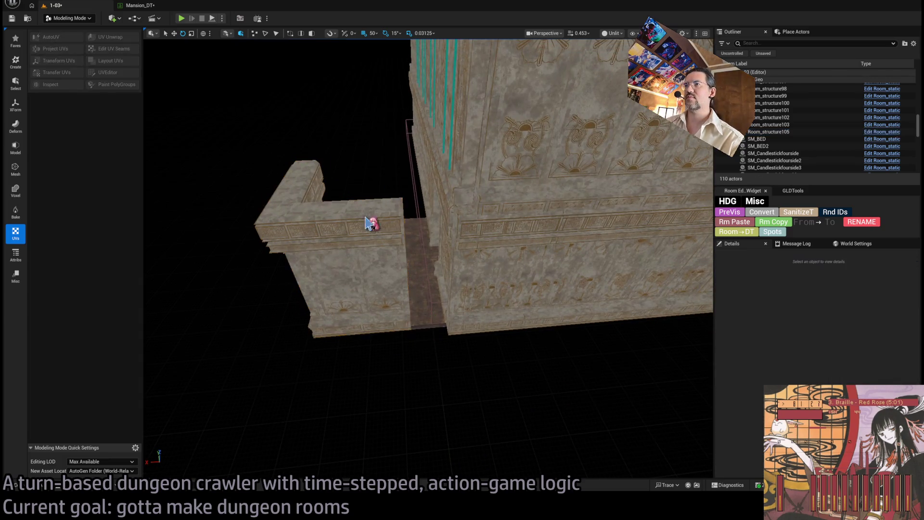
Duplicate the corner wall as Room_structure106, offset 100 units along X, and focus on it.
key("r")
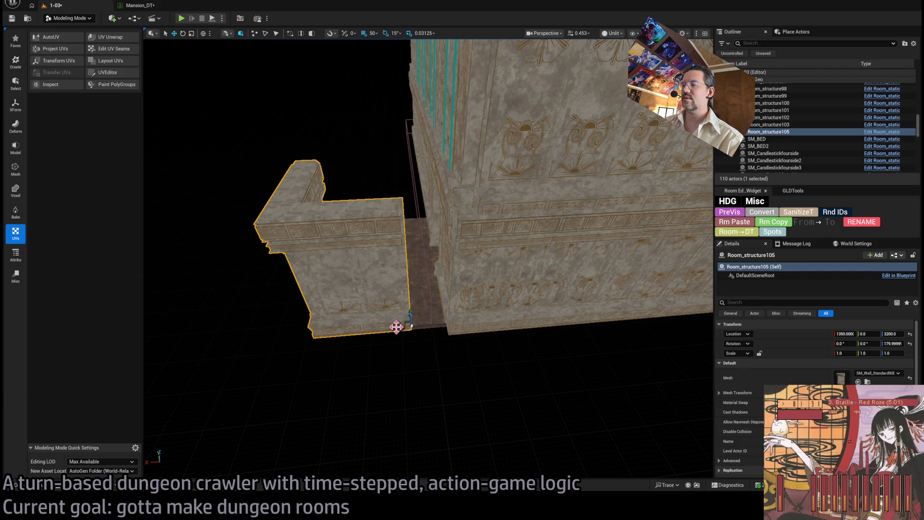
left_click_drag(396, 326, 436, 326, "alt")
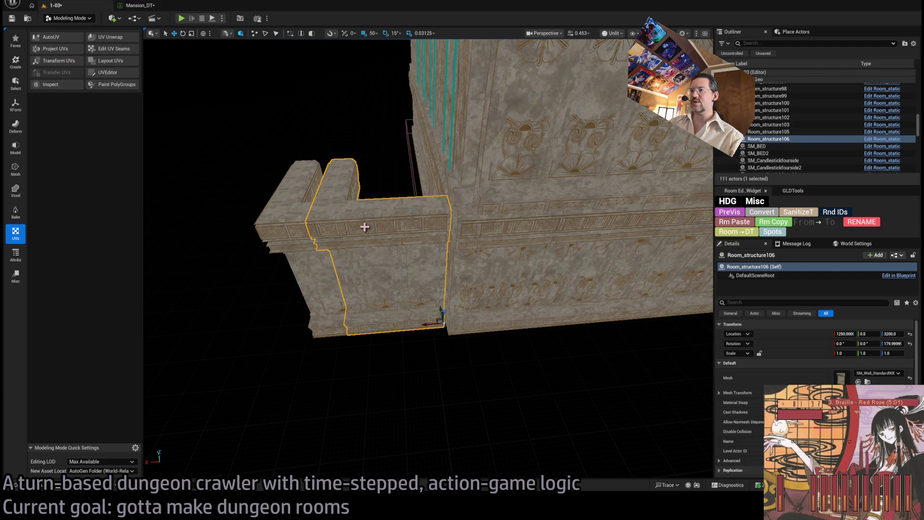
mouse_move(476, 251)
left_mouse_down()
mouse_move(476, 270)
mouse_move(469, 212)
mouse_move(445, 254)
left_mouse_up()
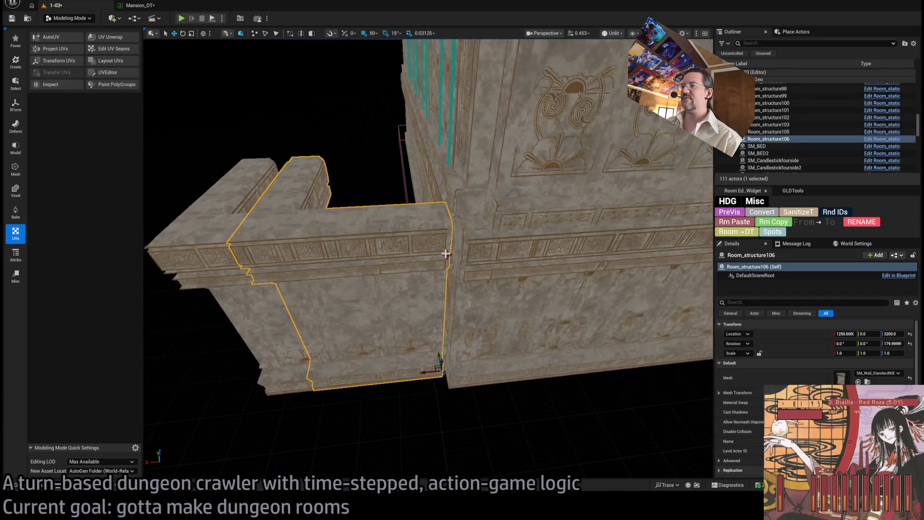
key("f")
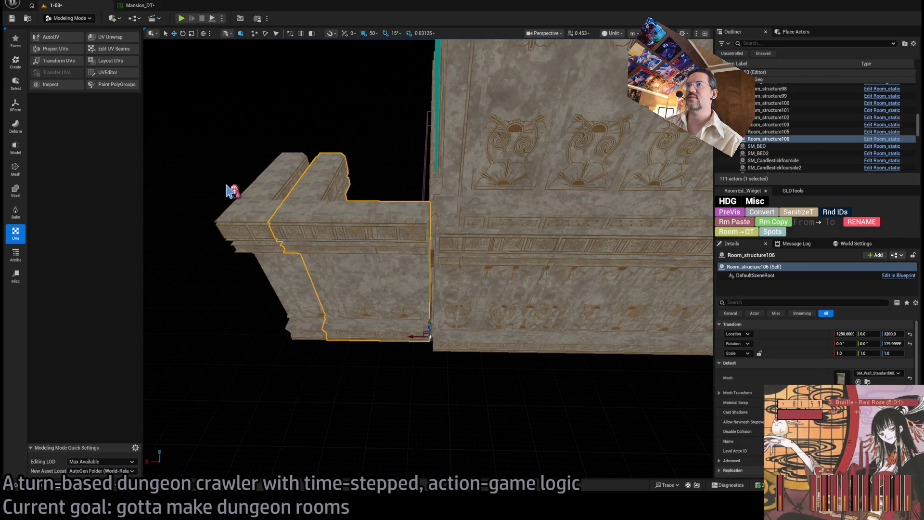
mouse_move(227, 190)
left_mouse_down()
mouse_move(260, 194)
mouse_move(413, 371)
left_mouse_up()
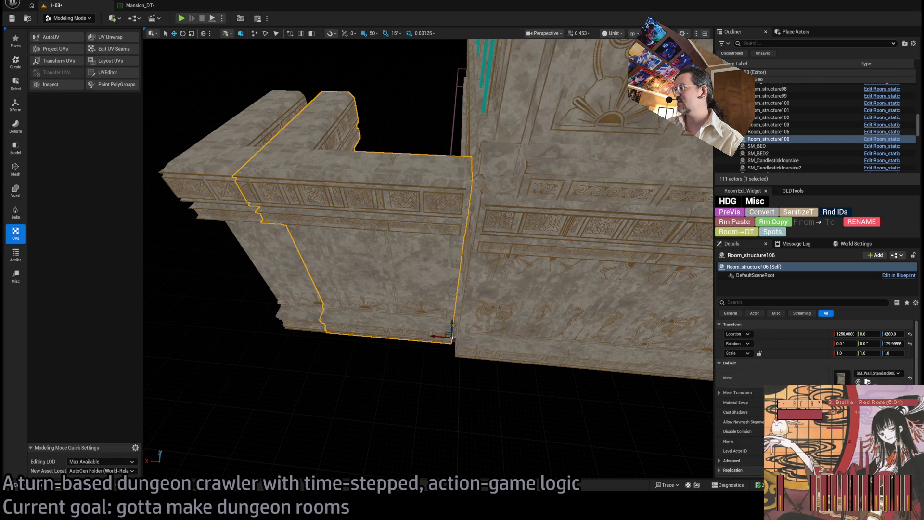
key("ctrl+space")
Swap Room_structure106's mesh to SM_Wall_SlimFiller.
left_click(787, 367)
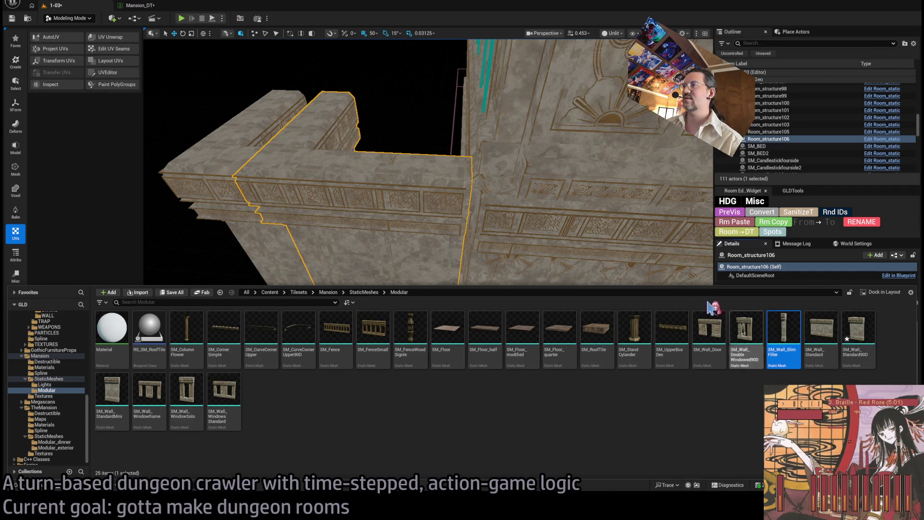
scroll(475, 218, "up", 2)
left_click(859, 381)
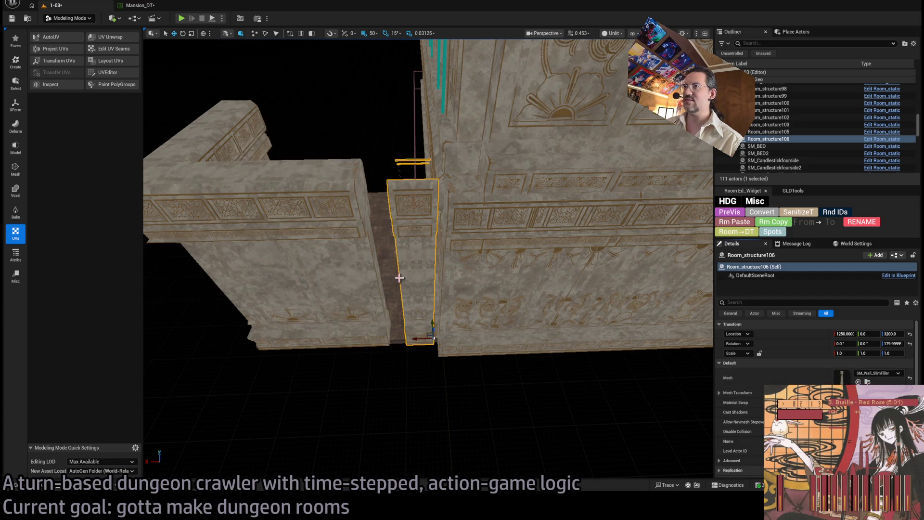
left_click_drag(420, 269, 419, 268)
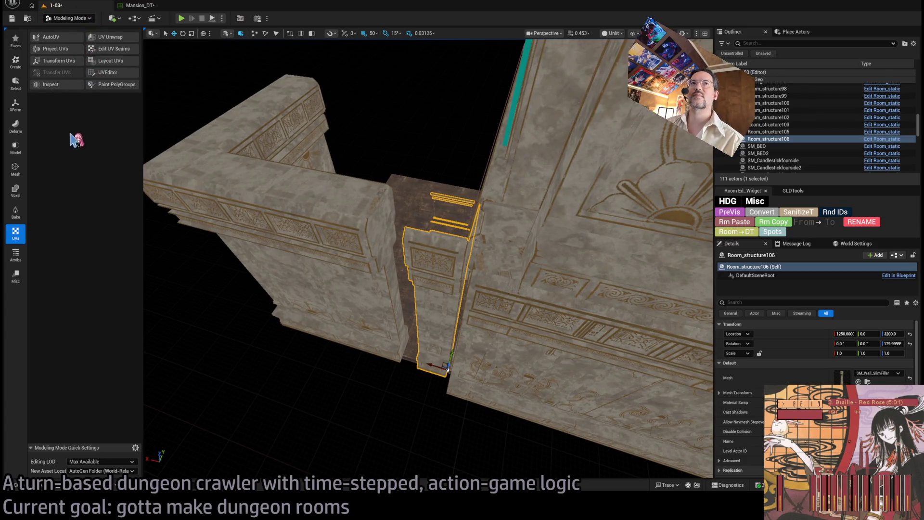
Launch Triangle Edit on the SM_Wall_SlimFiller mesh from the Mesh tools.
left_click(15, 148)
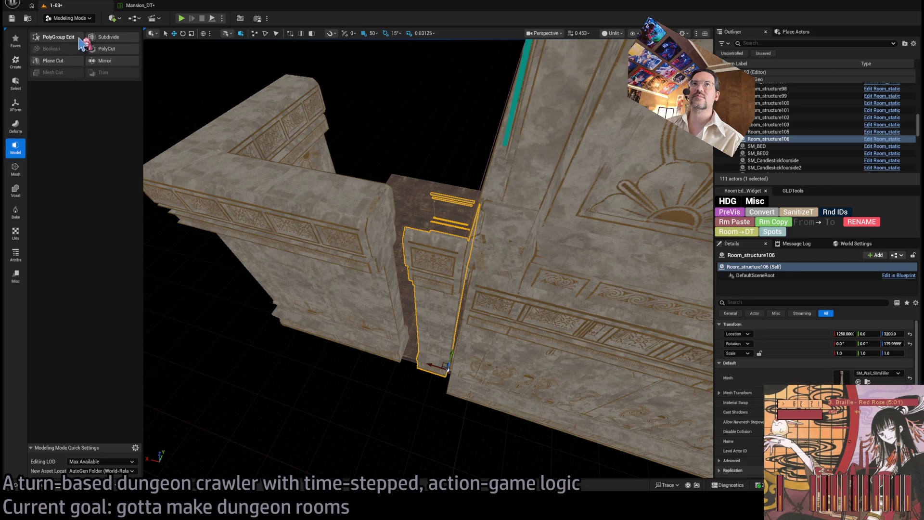
left_click(16, 169)
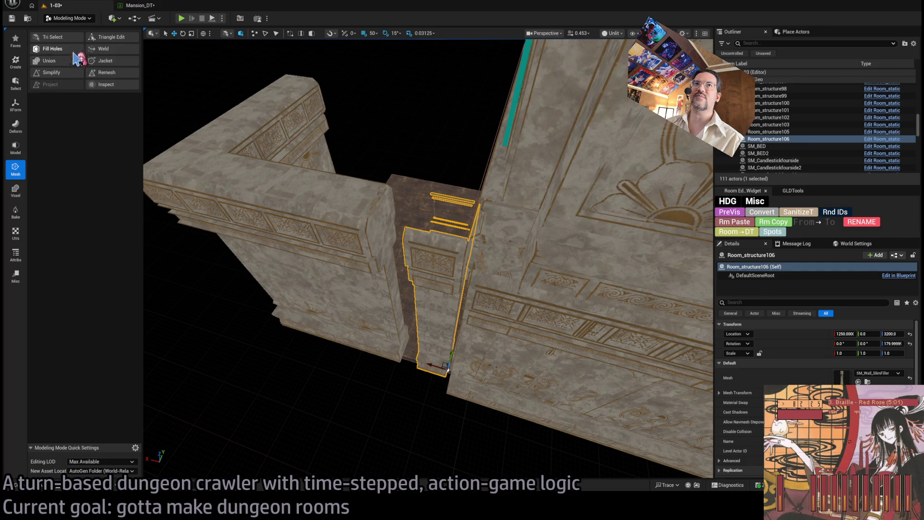
left_click(111, 37)
Select open top edges of the pillar, attempt a first bridge, then clear the selection.
left_click_drag(428, 260, 440, 190)
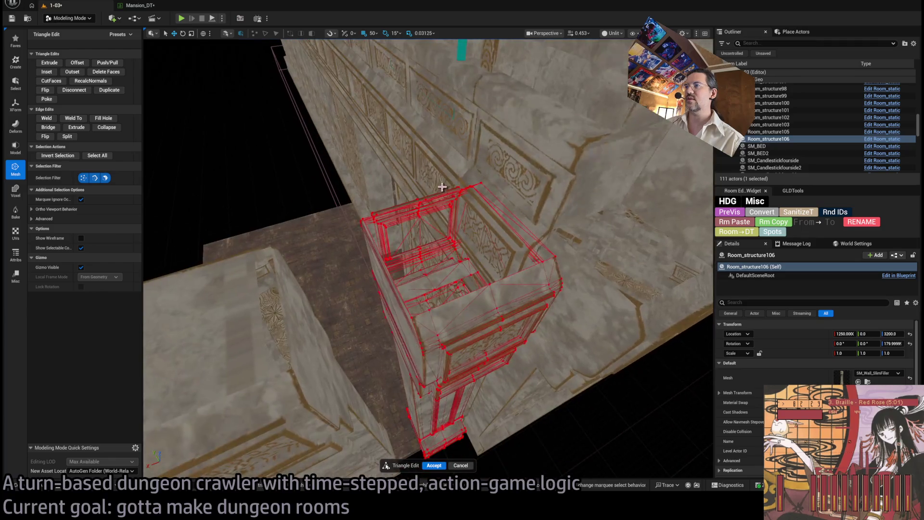
left_click(453, 302)
left_click(479, 289)
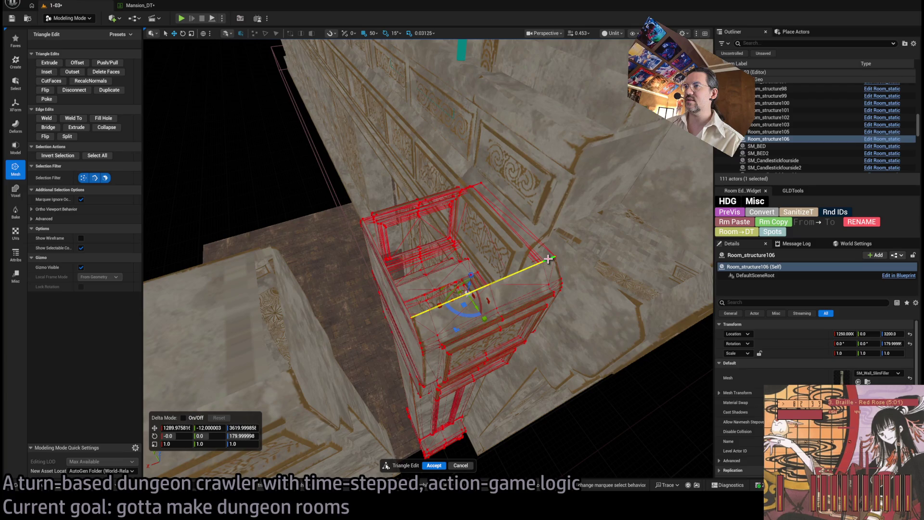
mouse_move(548, 258)
left_mouse_down()
mouse_move(505, 236)
mouse_move(495, 267)
left_mouse_up()
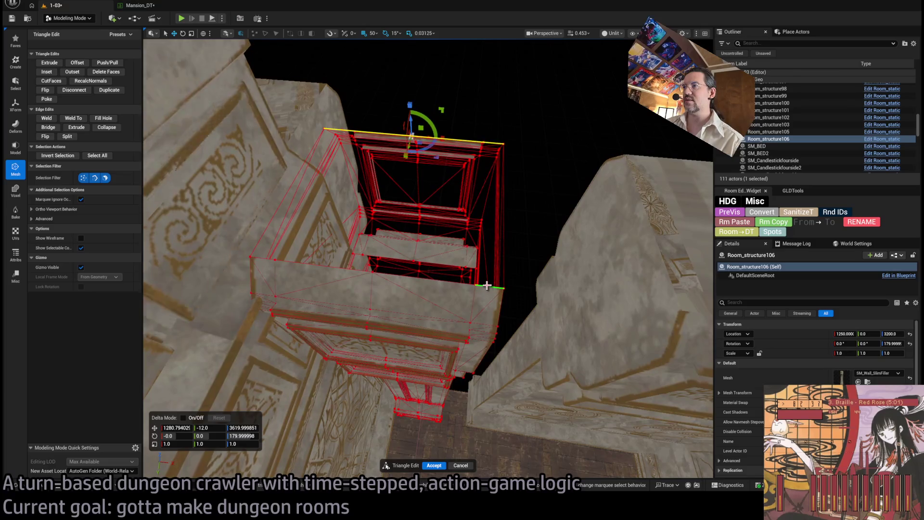
left_click(449, 282, "shift")
left_click(320, 266, "shift")
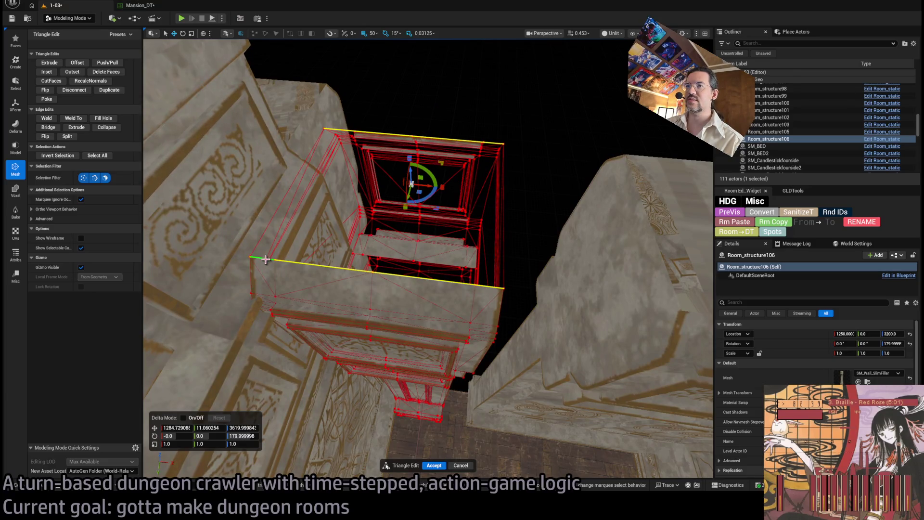
left_click(48, 127)
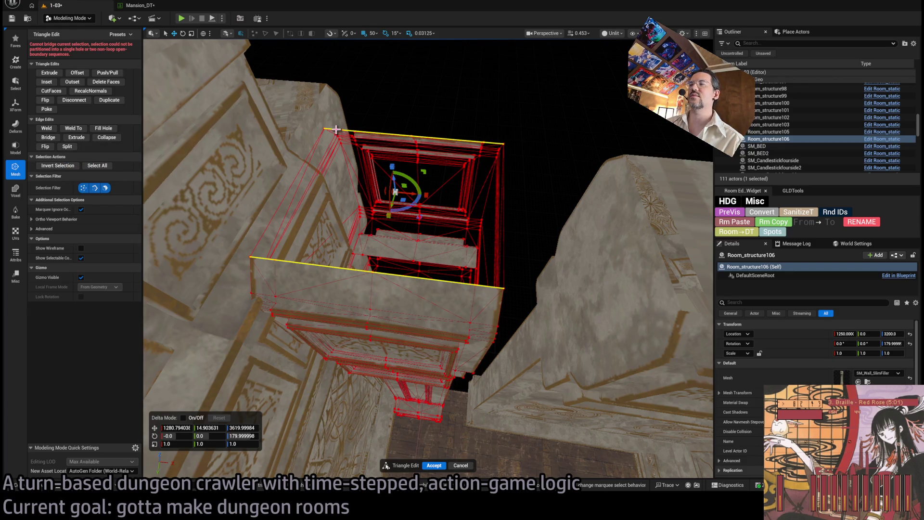
mouse_move(336, 129)
left_mouse_down()
mouse_move(386, 145)
mouse_move(380, 154)
mouse_move(357, 145)
mouse_move(355, 184)
left_mouse_up()
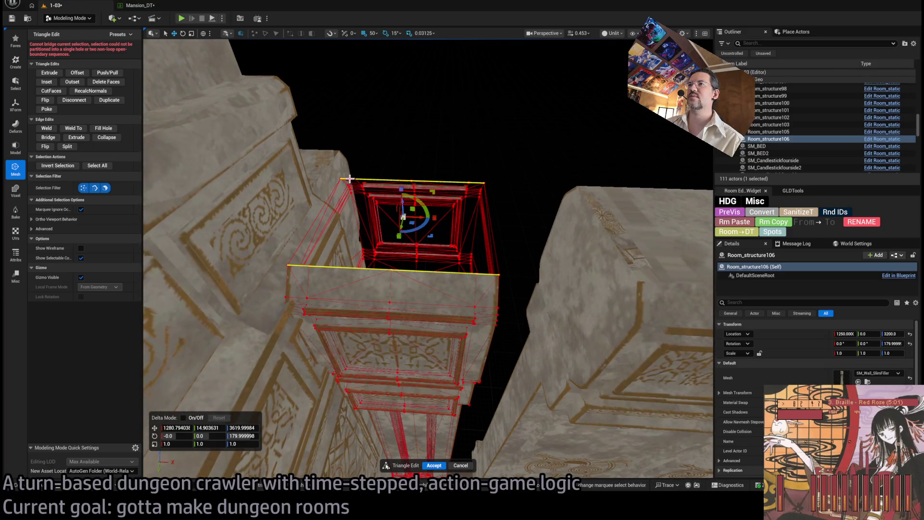
left_click(299, 265, "ctrl")
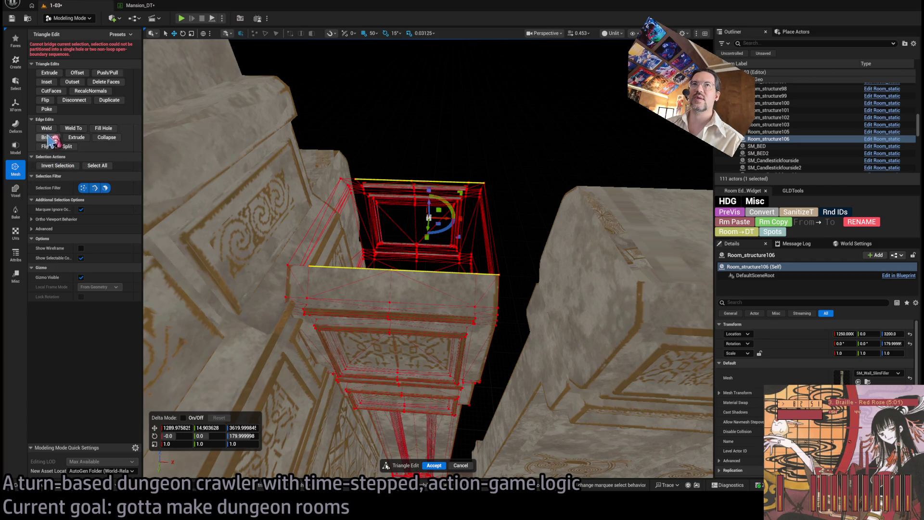
left_click(481, 189, "ctrl")
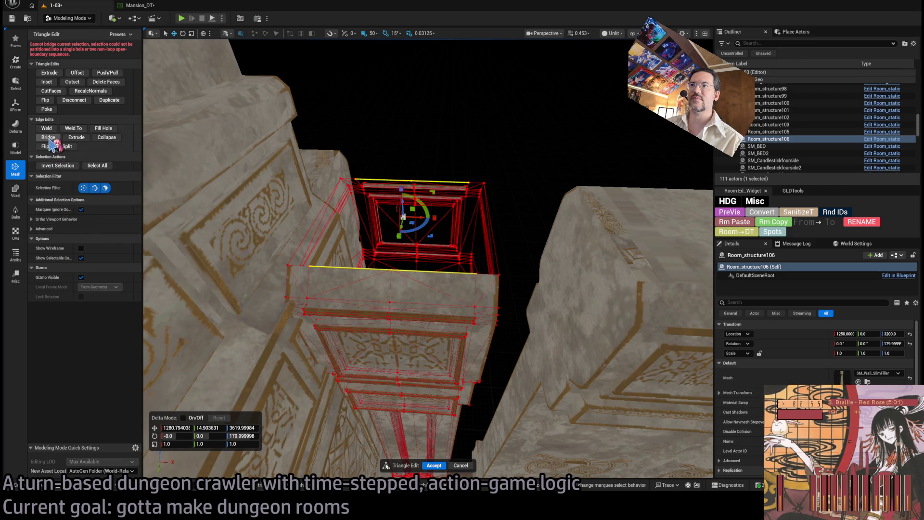
left_click(445, 179)
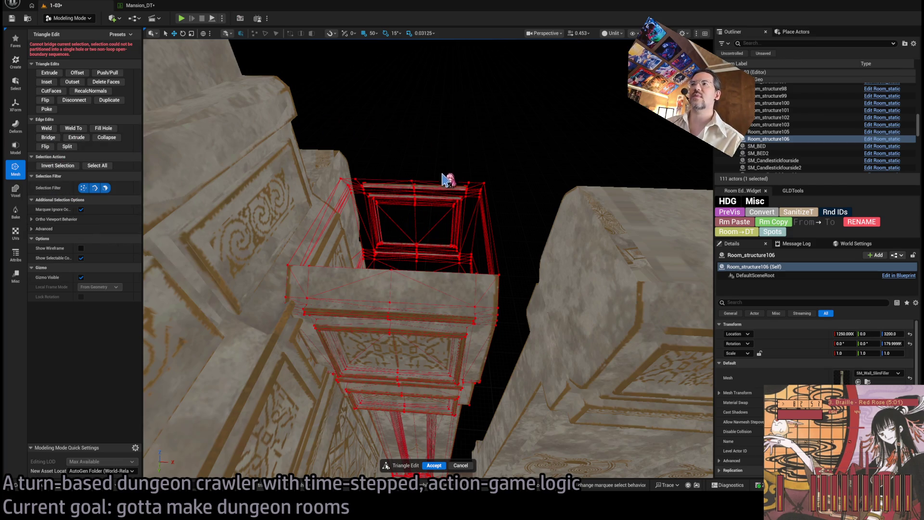
Bridge the back and front top edge pairs into cap faces.
left_click(442, 185)
left_click(430, 274, "shift")
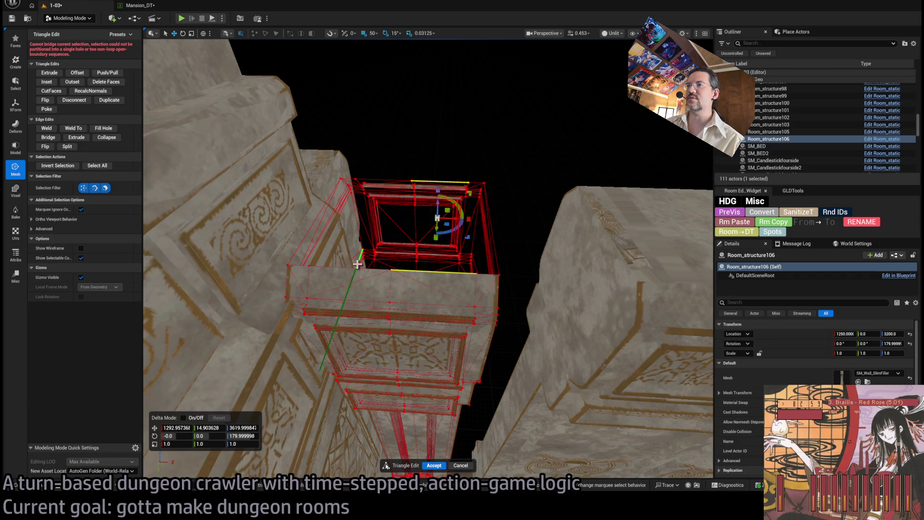
left_click(48, 138)
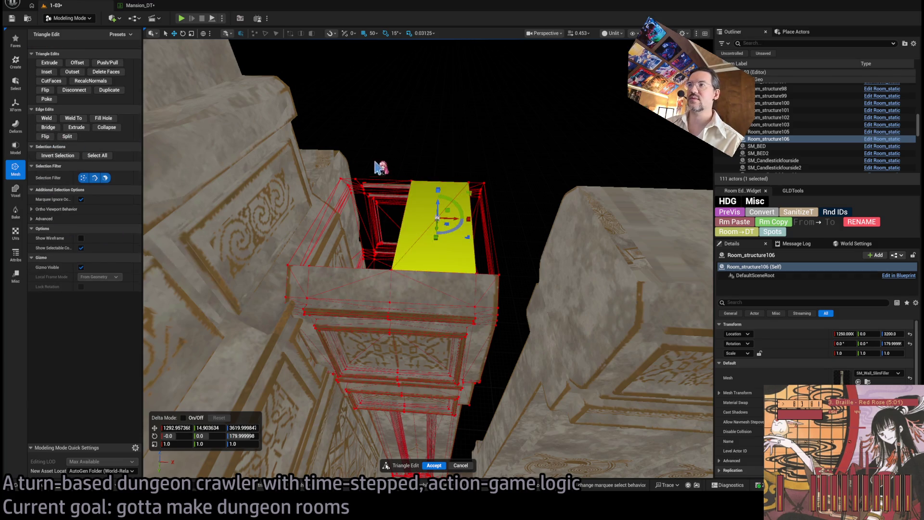
left_click(382, 182)
left_click(345, 268, "shift")
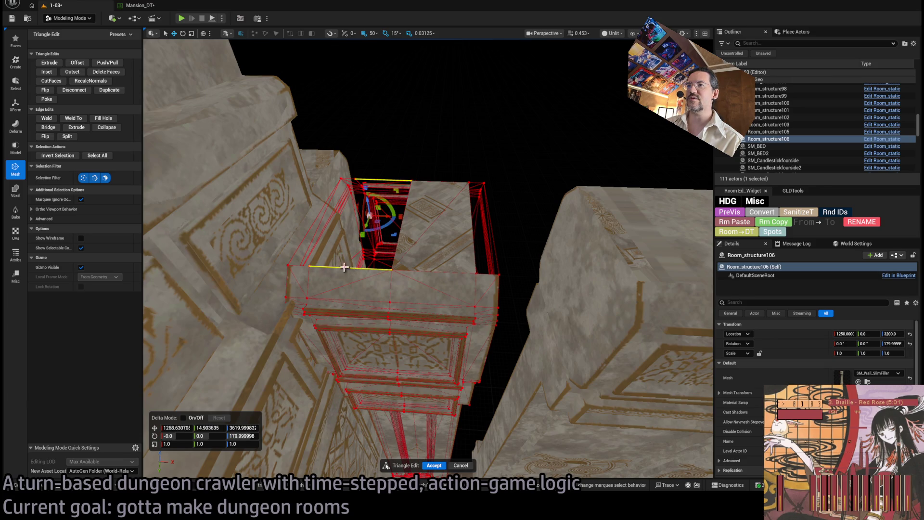
left_click(50, 127)
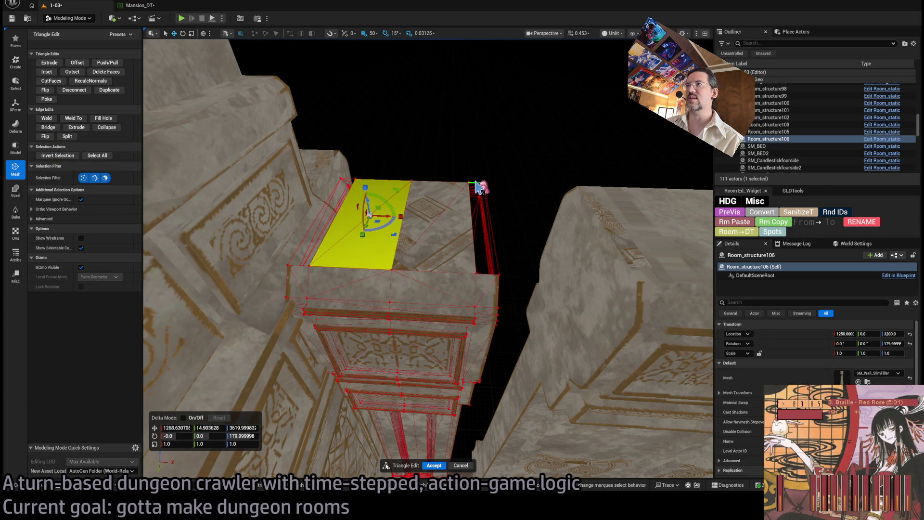
Bridge the right and top-left gaps to close the cap, then accept the edits.
left_click(476, 183)
left_click(491, 273, "shift")
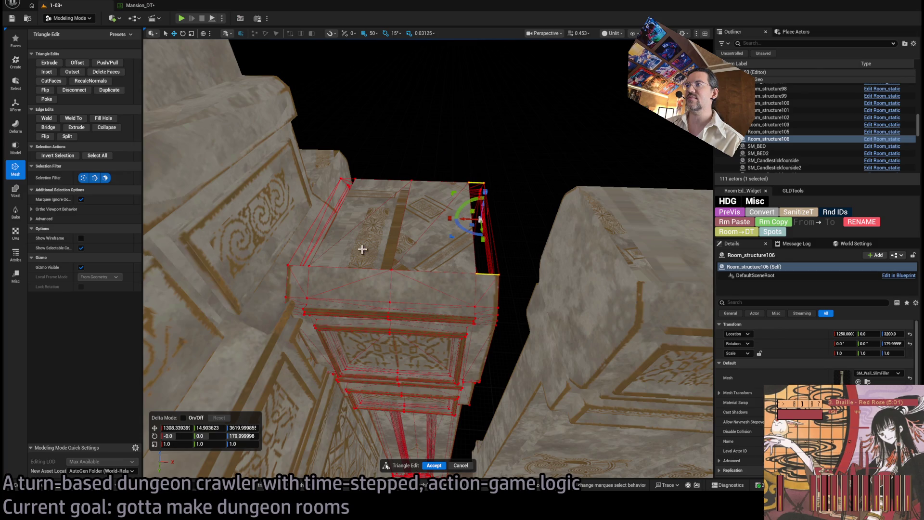
left_click(49, 127)
left_click(348, 179)
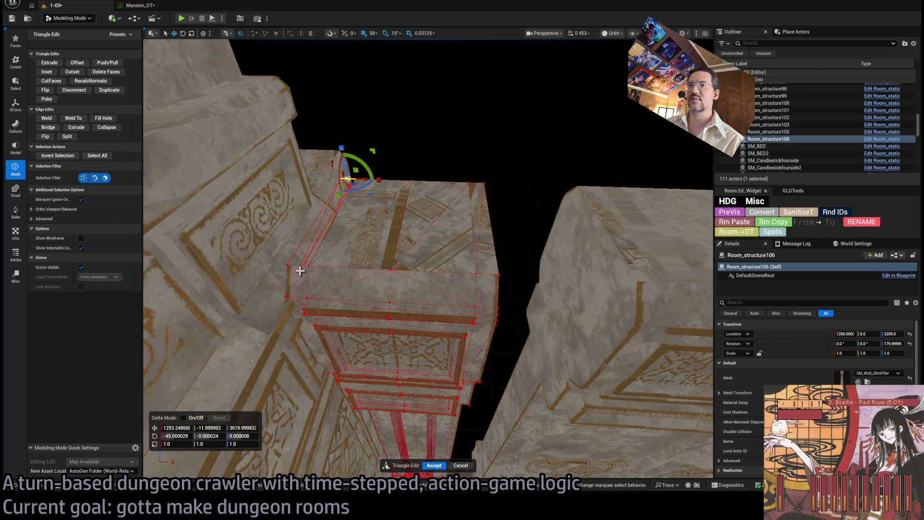
left_click(48, 127)
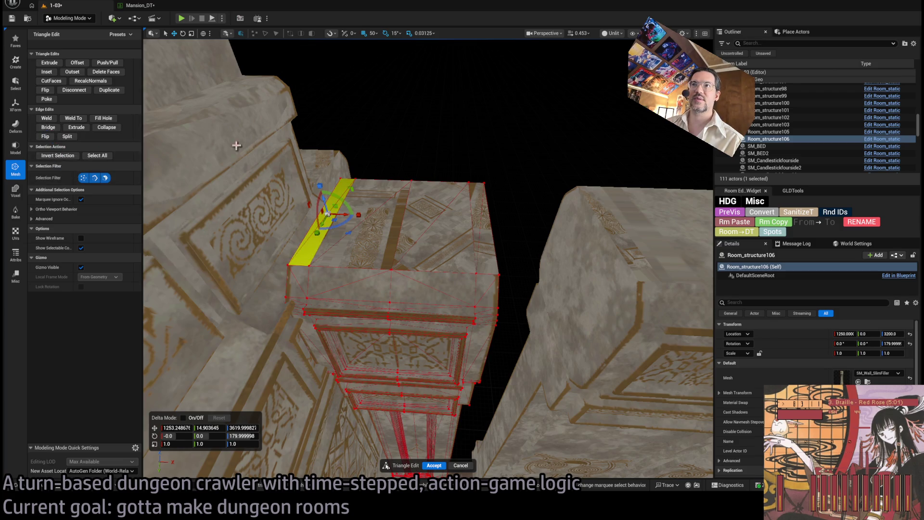
left_click(453, 153)
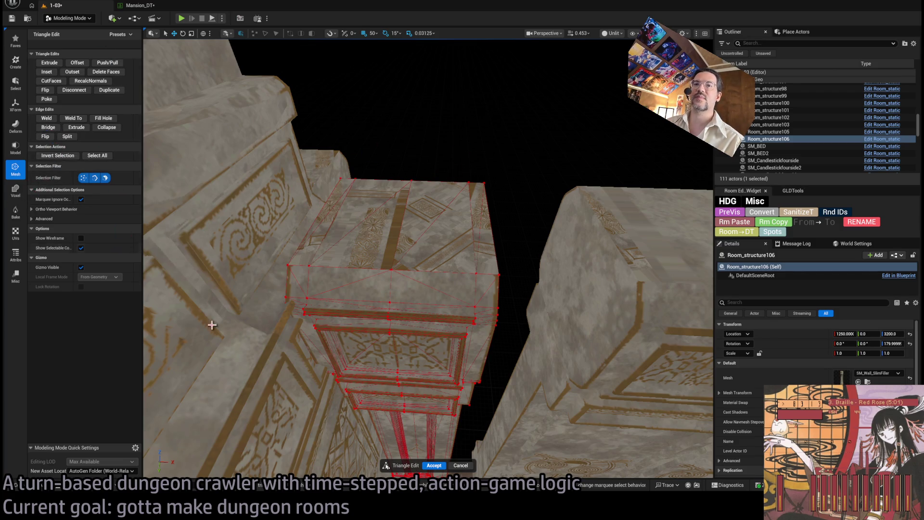
left_click(430, 466)
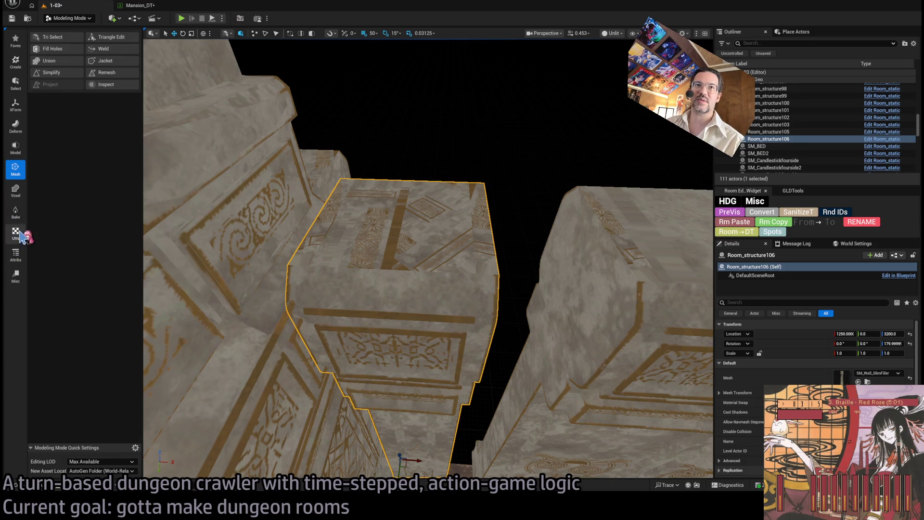
Open the filler pillar in the UV Editor and select its top face to view the cap island.
left_click(16, 233)
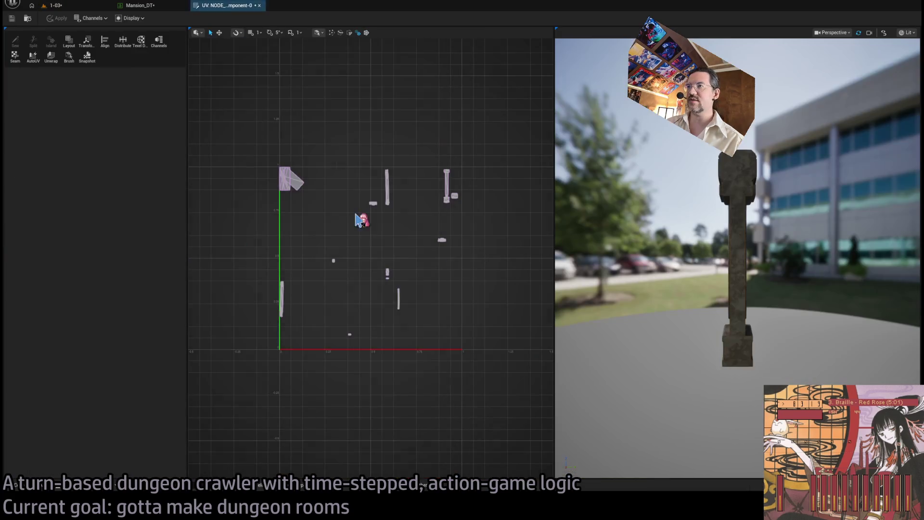
scroll(739, 186, "up", 5)
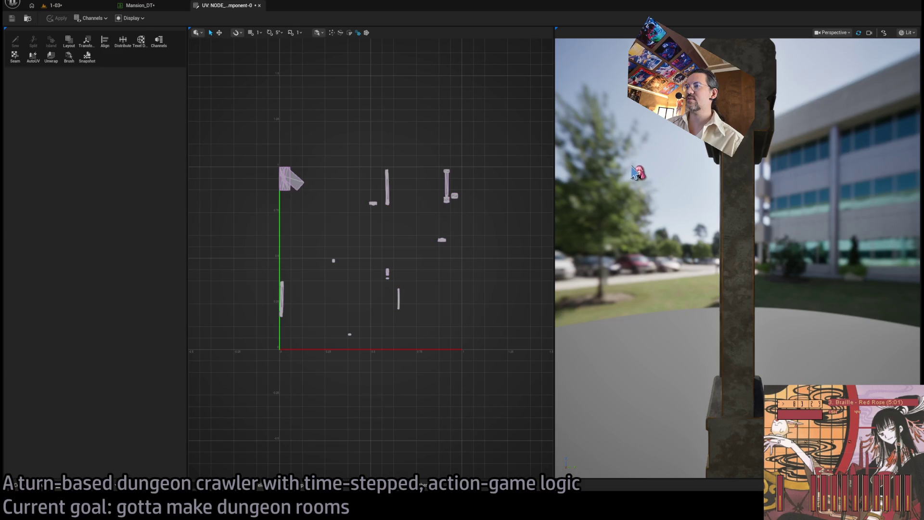
left_click_drag(630, 179, 657, 222)
left_click(749, 133)
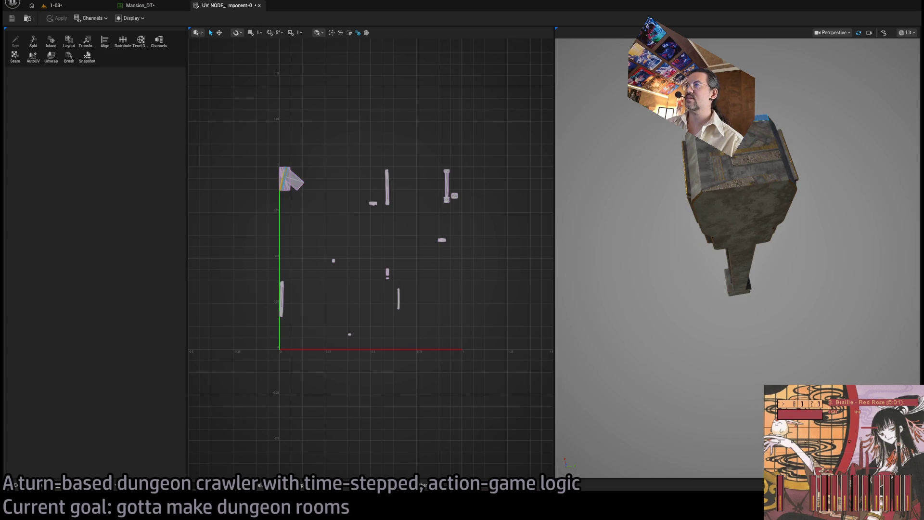
left_click(371, 103)
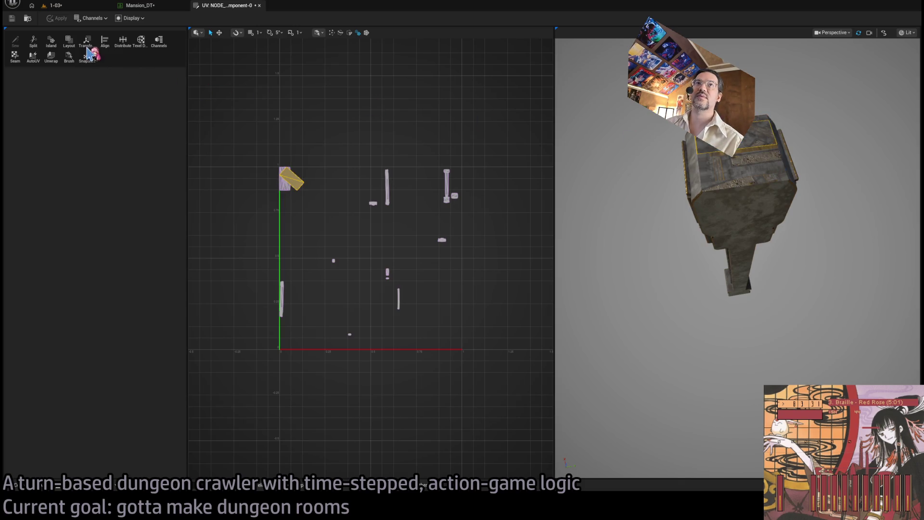
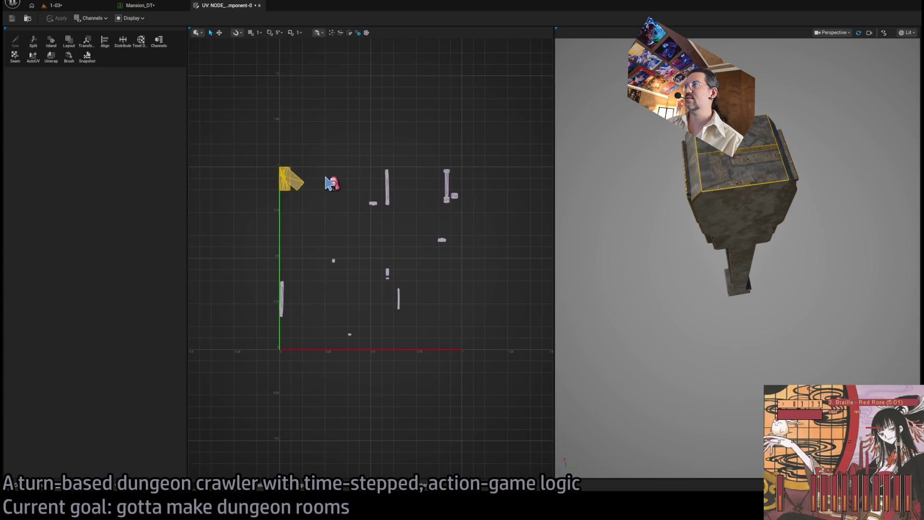
Drag the pillar's top-face UV islands right and down to a different area of the carved texture.
left_click(219, 33)
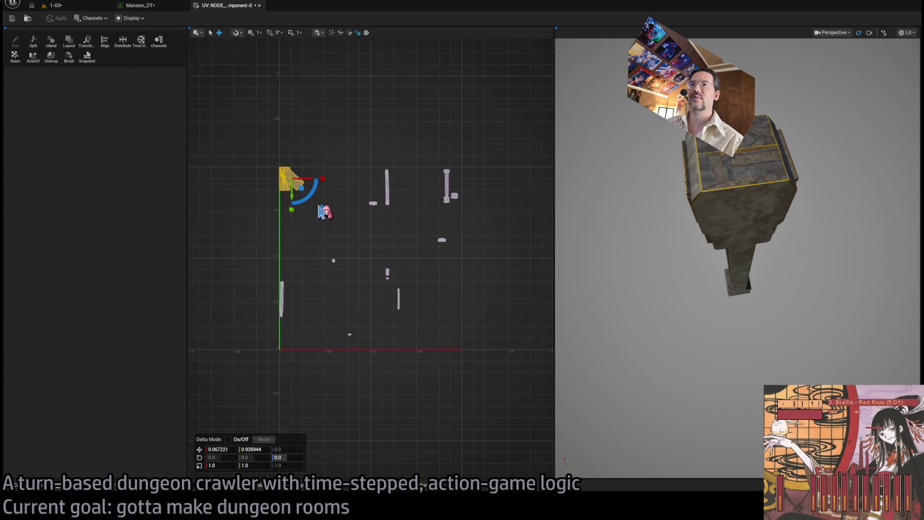
left_click_drag(304, 194, 325, 216)
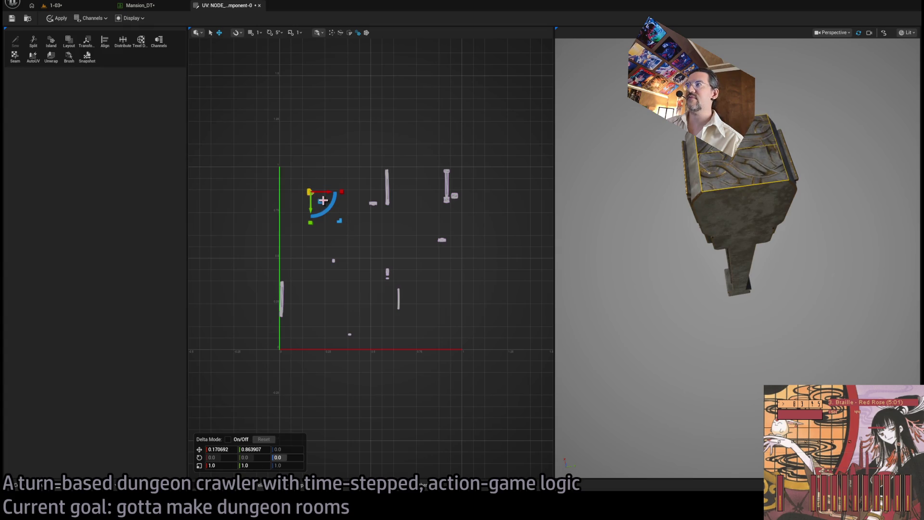
left_click(325, 211)
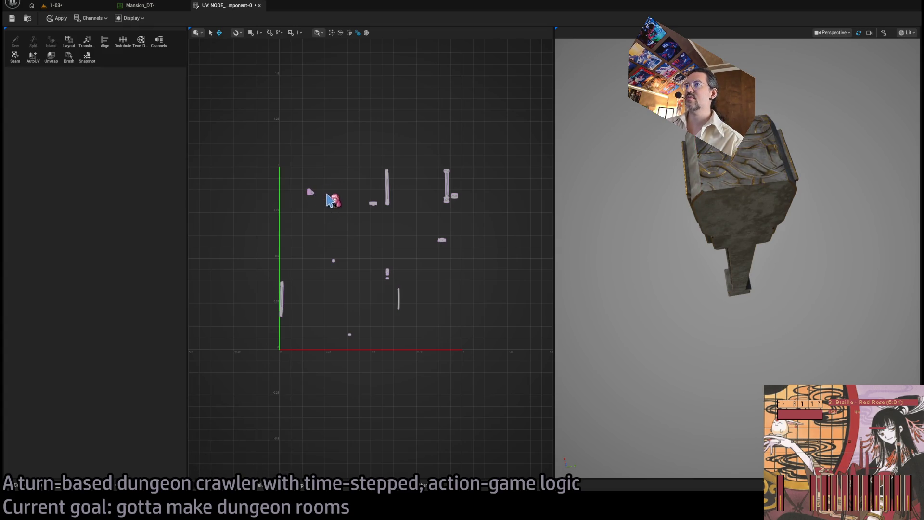
left_click(321, 200)
mouse_move(332, 223)
left_mouse_down()
mouse_move(372, 246)
mouse_move(378, 232)
mouse_move(378, 263)
mouse_move(408, 295)
mouse_move(407, 314)
mouse_move(457, 323)
mouse_move(463, 348)
mouse_move(454, 352)
left_mouse_up()
left_click(505, 291)
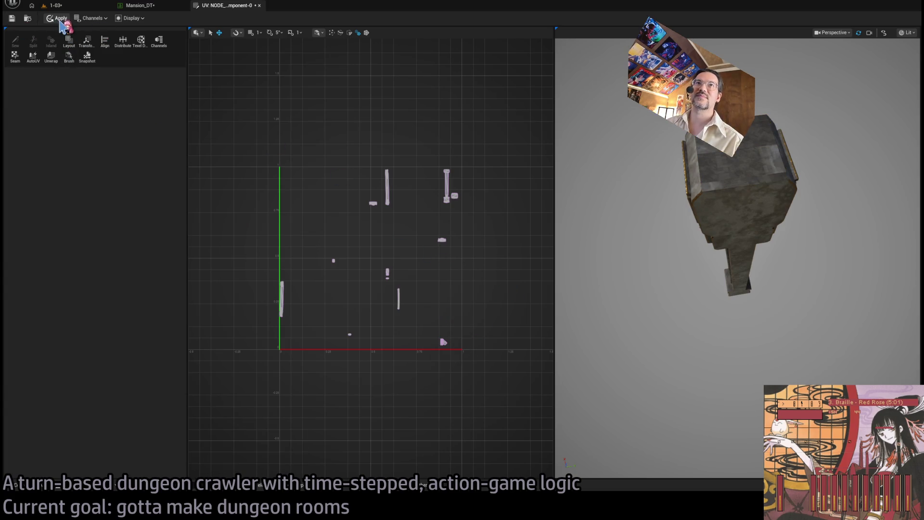
Close the UV editor and shift the pillar piece to X 1300 in the level viewport.
left_click(259, 5)
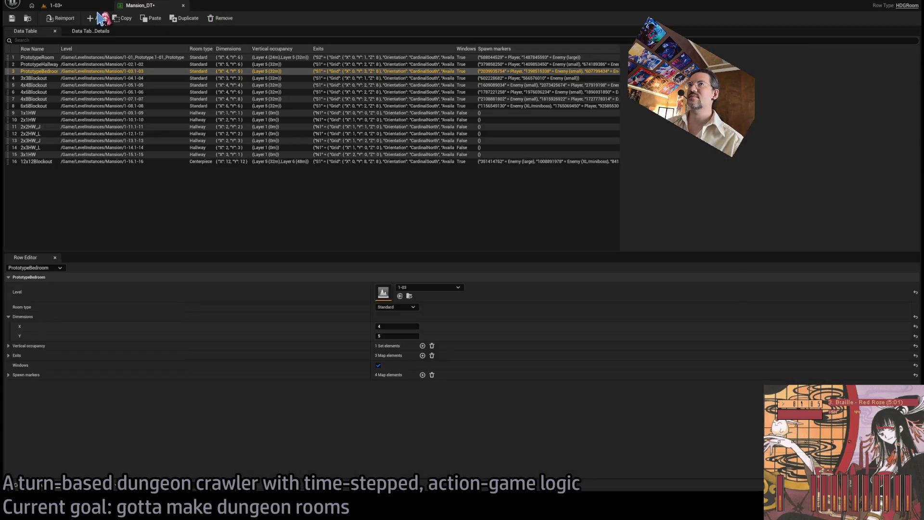
left_click(140, 5)
left_click_drag(428, 259, 304, 241)
left_click_drag(447, 346, 426, 344)
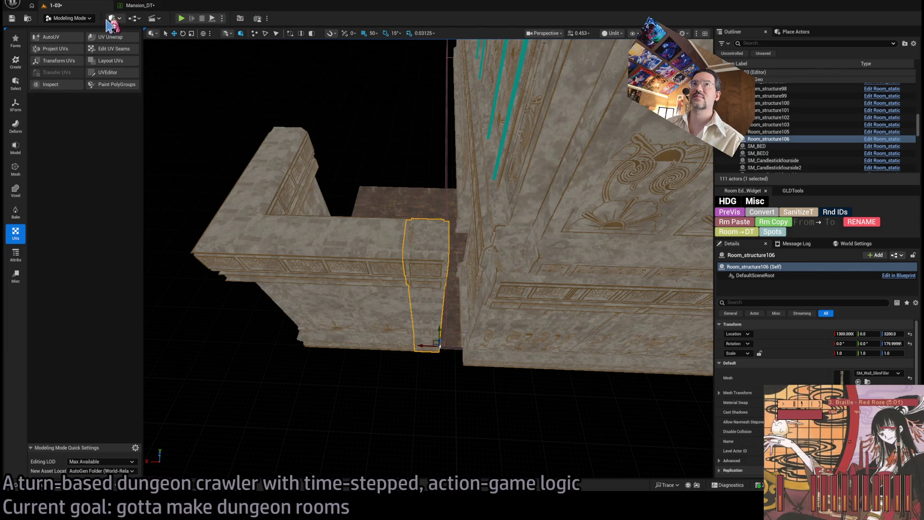
Leave Modeling Mode, set a 10-unit grid snap, and nudge the filler wall piece to X 1290.
key("shift+1")
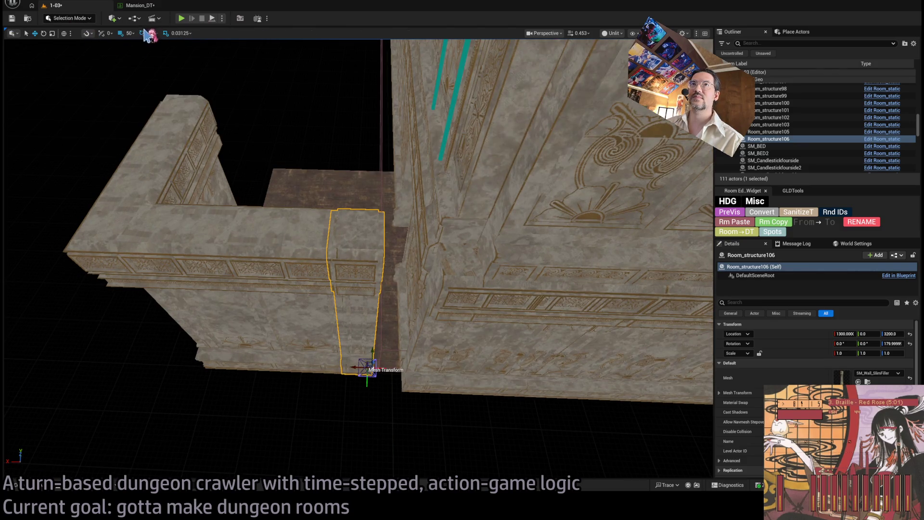
key("bracketleft")
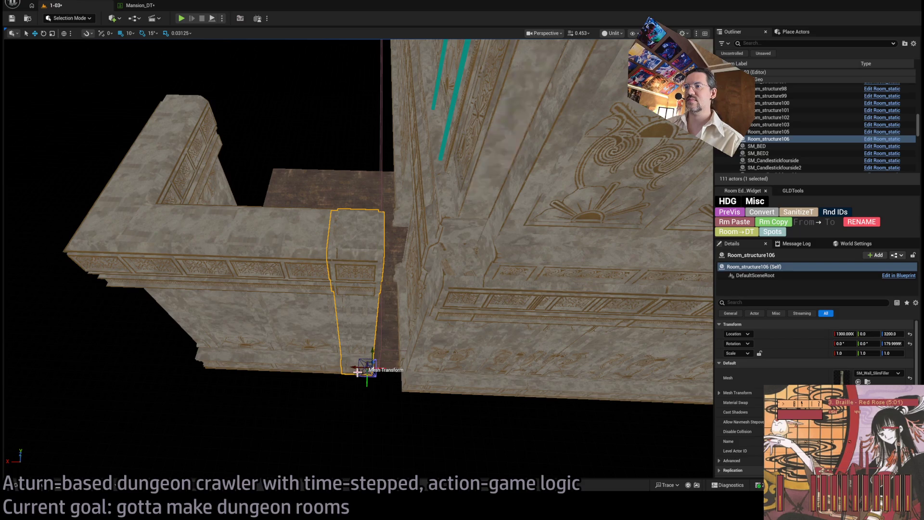
mouse_move(357, 371)
left_mouse_down()
mouse_move(404, 381)
mouse_move(416, 361)
mouse_move(448, 173)
left_mouse_up()
Test rotated duplicates of the two filler walls along the floor edge, then delete them.
left_click(446, 182, "ctrl")
left_click_drag(443, 251, 443, 257)
left_click(443, 258)
left_click(515, 264, "ctrl")
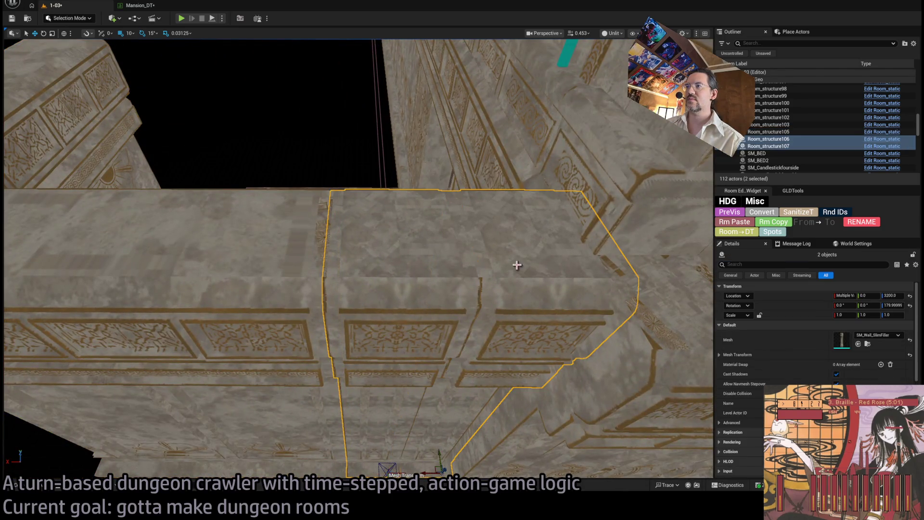
mouse_move(516, 264)
left_mouse_down()
mouse_move(361, 371)
mouse_move(418, 254)
mouse_move(397, 279)
mouse_move(401, 300)
left_mouse_up()
key("e")
key("w")
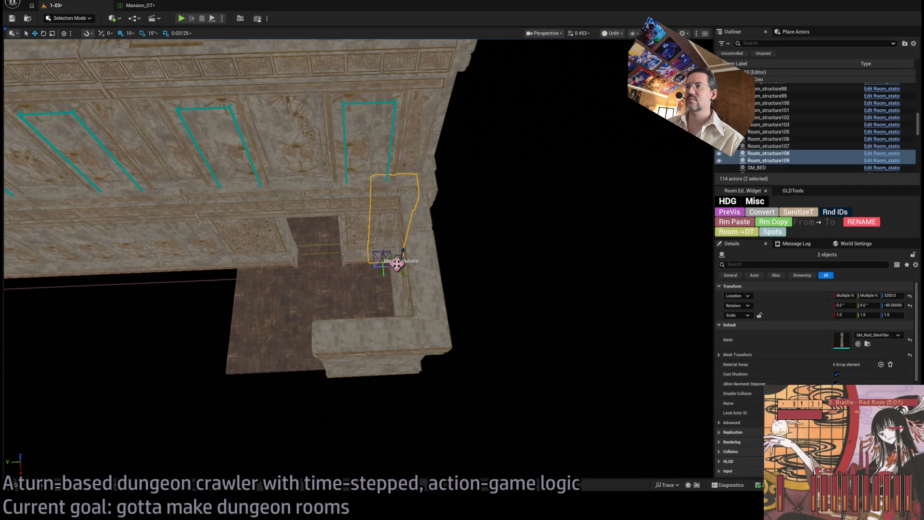
mouse_move(385, 260)
left_mouse_down()
mouse_move(268, 371)
mouse_move(321, 379)
left_mouse_up()
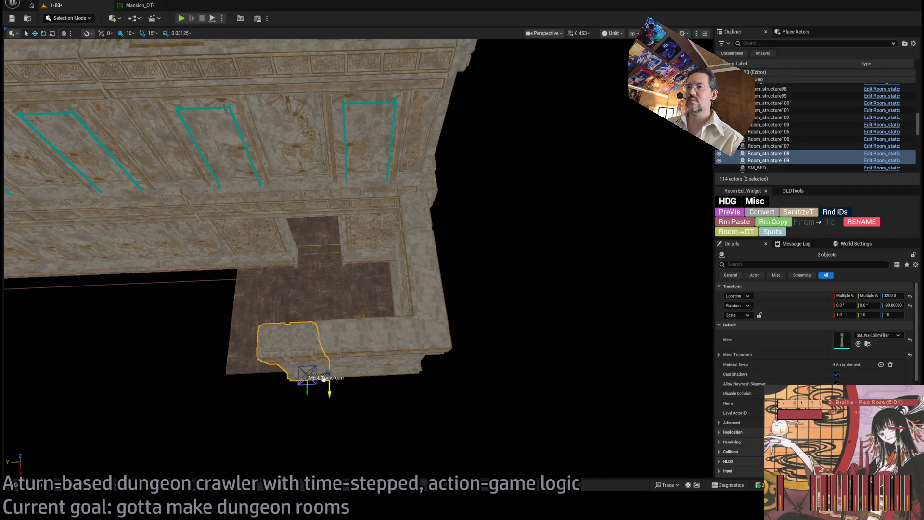
key("Delete")
mouse_move(392, 367)
left_mouse_down()
mouse_move(356, 275)
mouse_move(370, 267)
mouse_move(398, 365)
mouse_move(398, 337)
mouse_move(380, 322)
mouse_move(389, 303)
left_mouse_up()
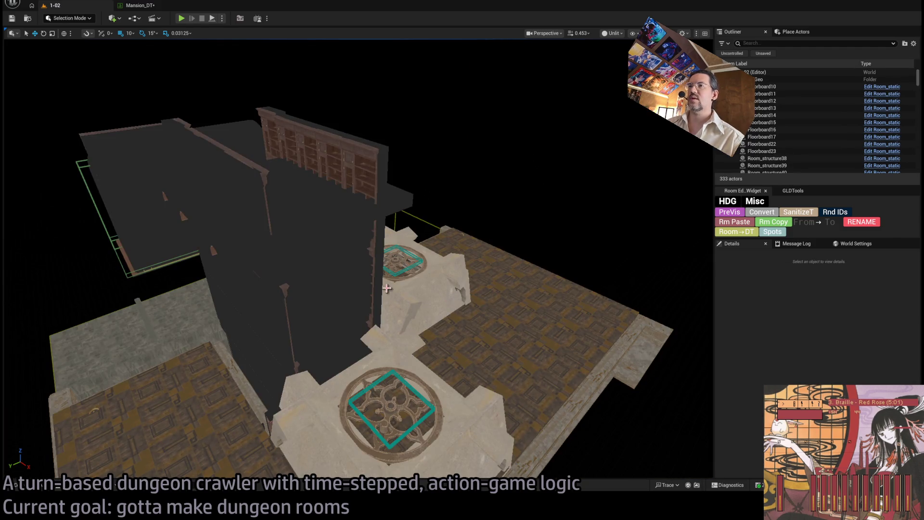
Fly to the S1 exit and select the stone door frame plus its surrounding wall panels.
mouse_move(387, 288)
left_mouse_down()
mouse_move(361, 347)
mouse_move(431, 233)
left_mouse_up()
left_click(431, 233)
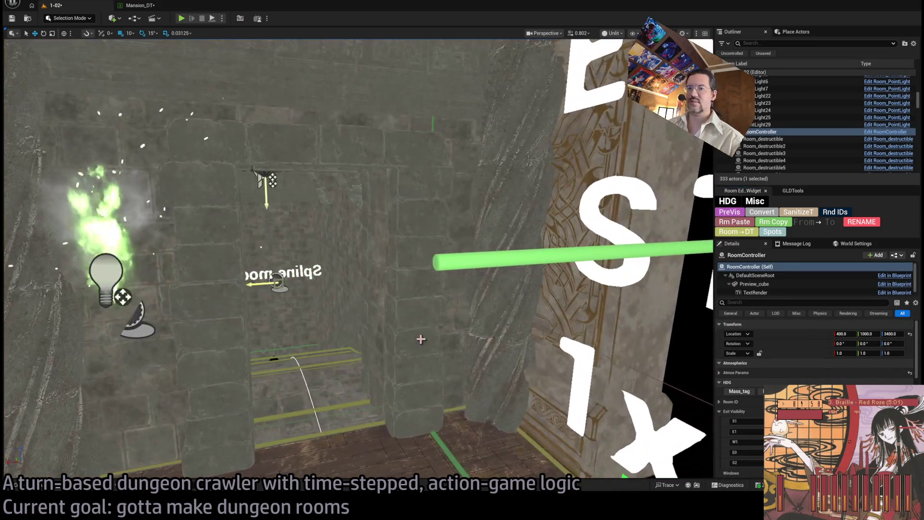
left_click(402, 357)
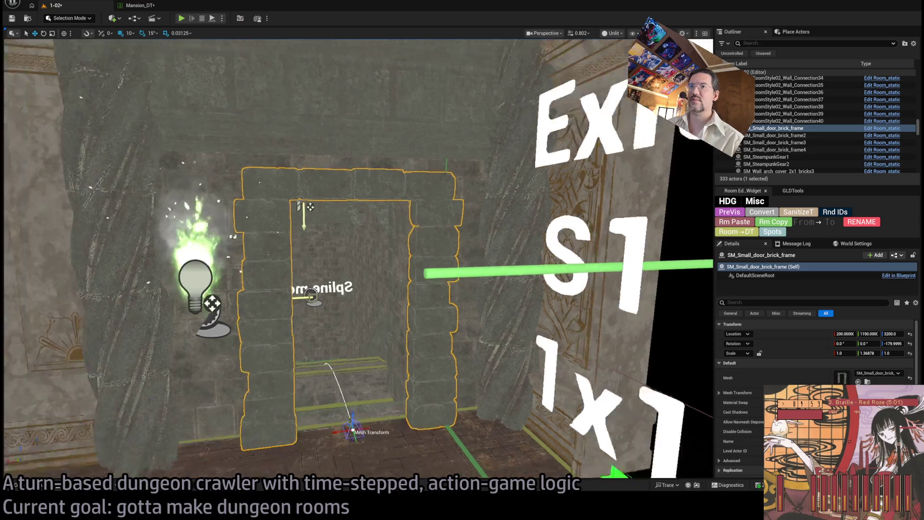
left_click_drag(303, 207, 295, 229)
left_click(294, 229, "ctrl")
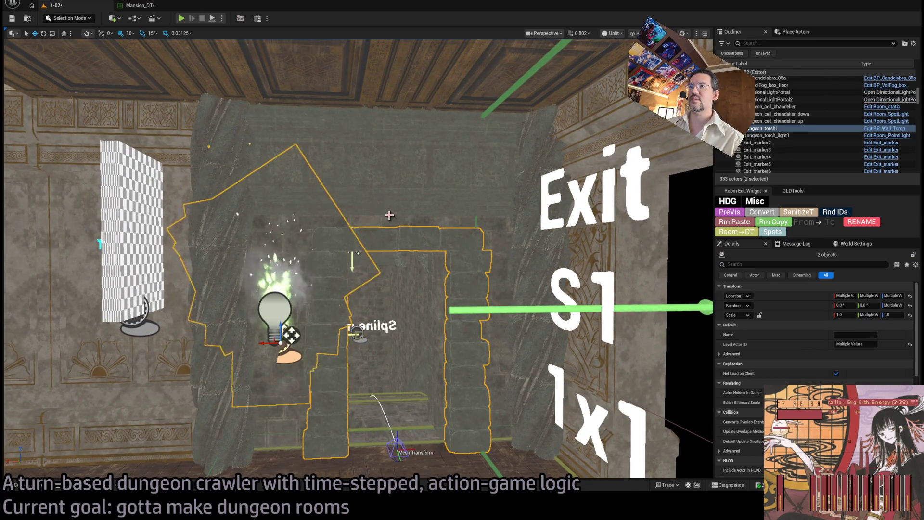
left_click(406, 233, "ctrl")
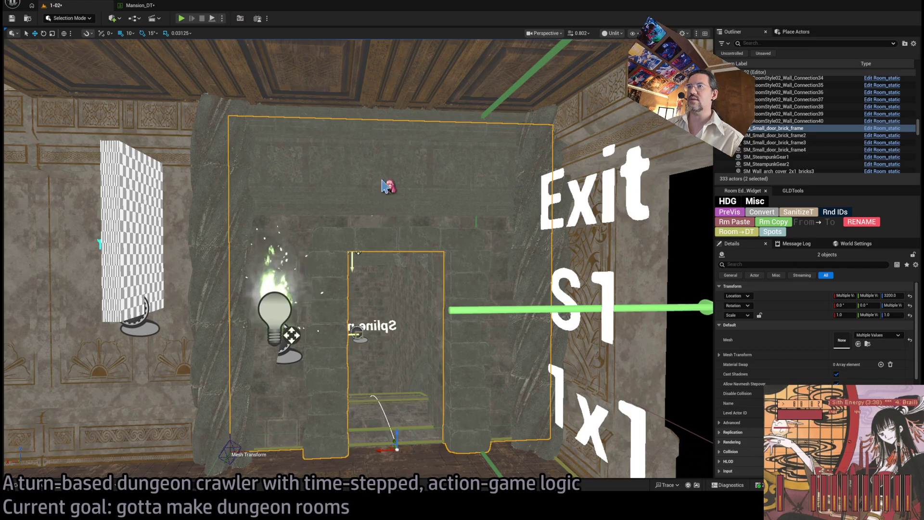
left_click(534, 201, "ctrl")
left_click(539, 157, "ctrl")
left_click(271, 239, "ctrl")
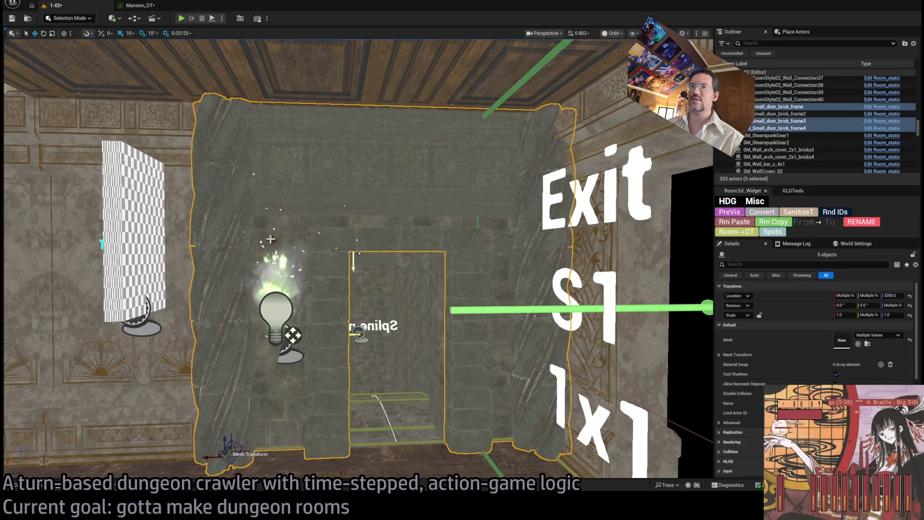
left_click_drag(292, 334, 478, 312)
Ctrl-click the walls around the door and the arch wall piece into the selection.
left_click(503, 277, "ctrl")
left_click(494, 222, "ctrl")
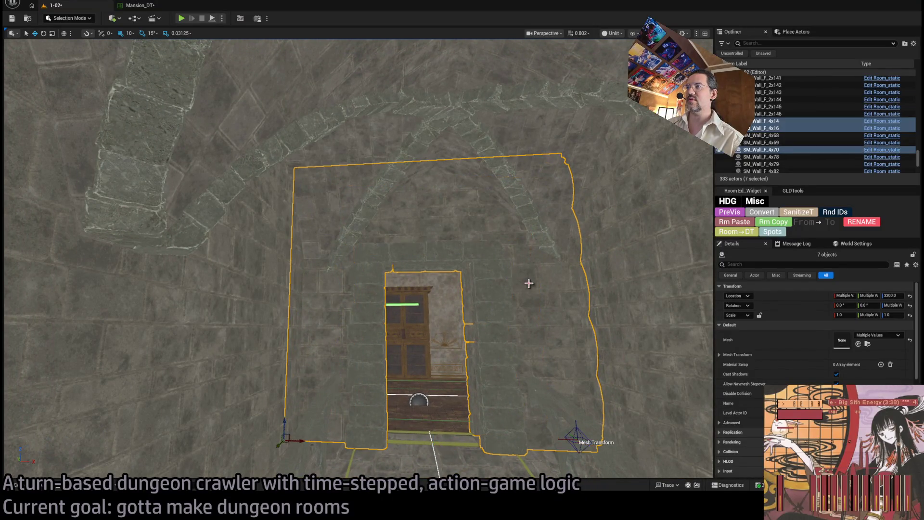
left_click(519, 197, "ctrl")
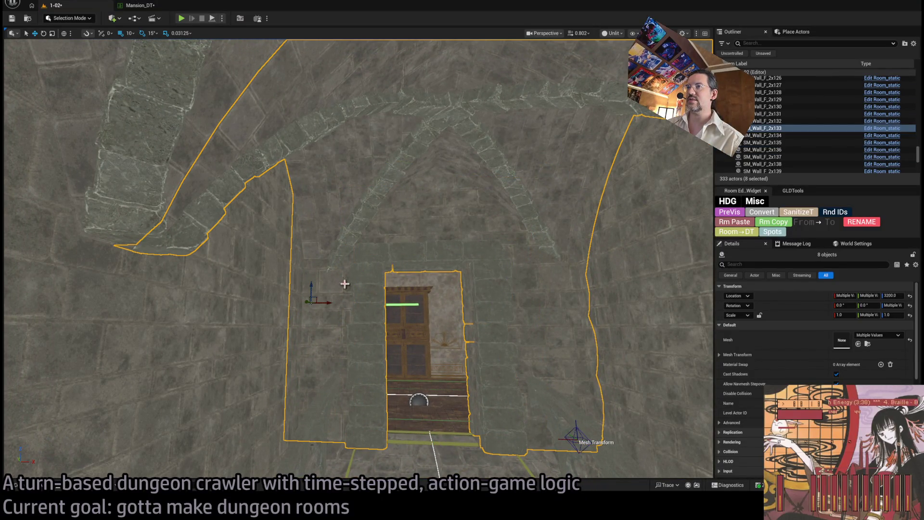
key("f")
scroll(307, 329, "down", 5)
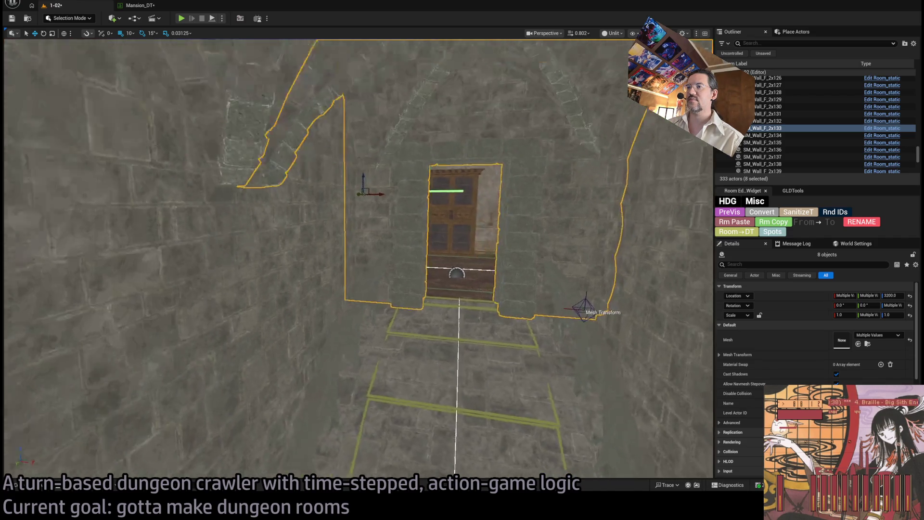
Add the stair railing pieces and three more wall pieces to the selection.
left_click(333, 381, "ctrl")
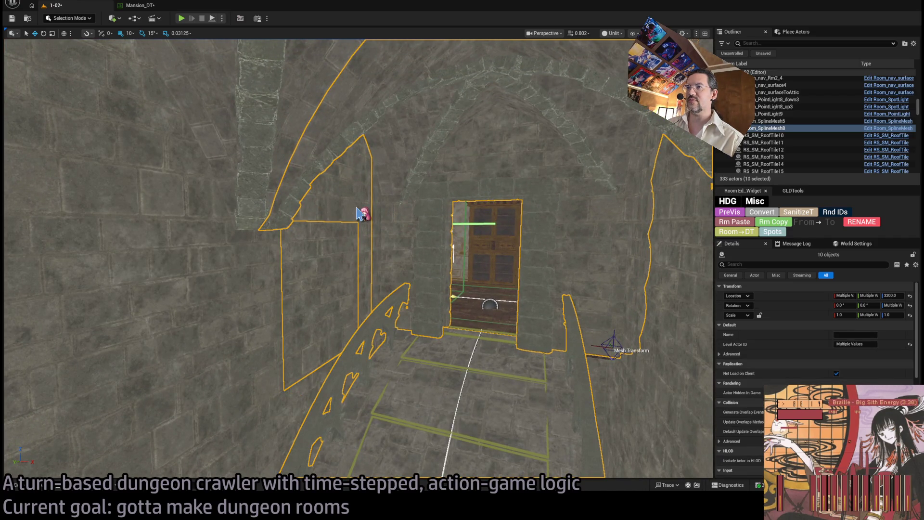
left_click(360, 219, "ctrl")
left_click(372, 267, "ctrl")
left_click(368, 205, "ctrl")
key("f")
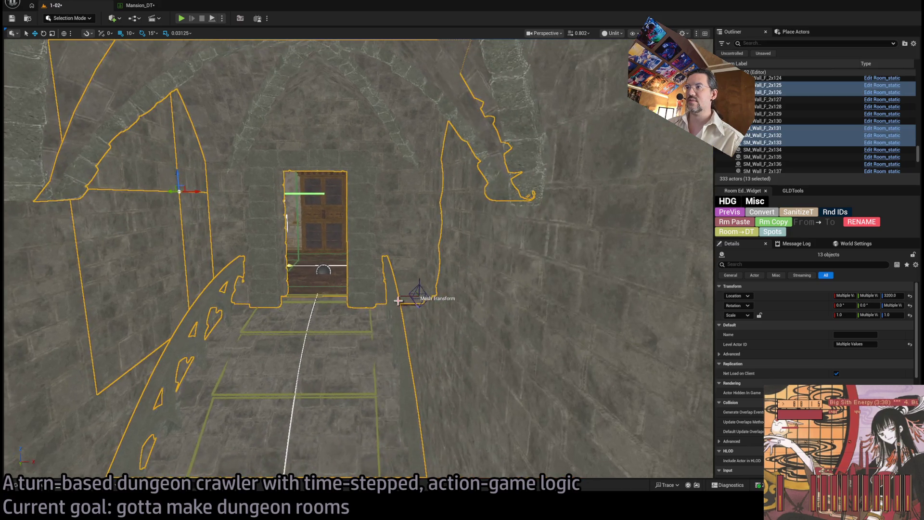
Add the next three wall pieces to the selection.
left_click(435, 283, "ctrl")
left_click(440, 195, "ctrl")
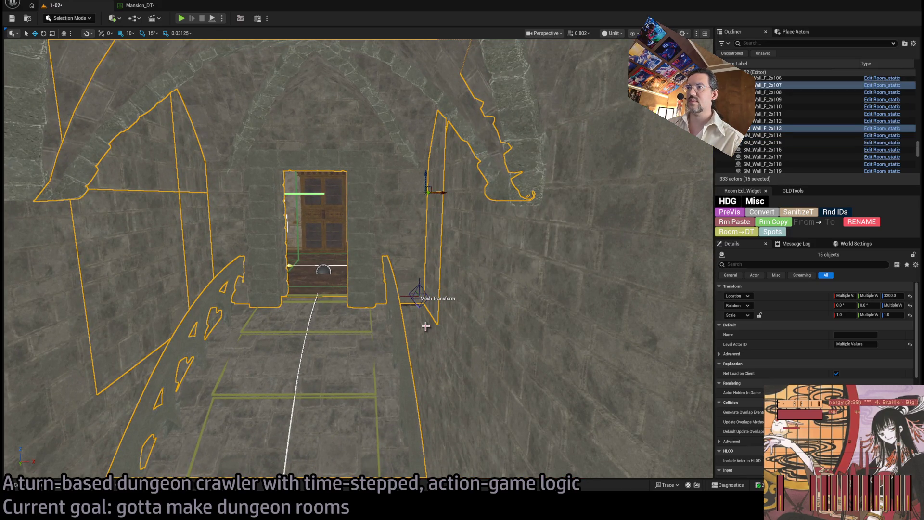
left_click(426, 328, "ctrl")
key("f")
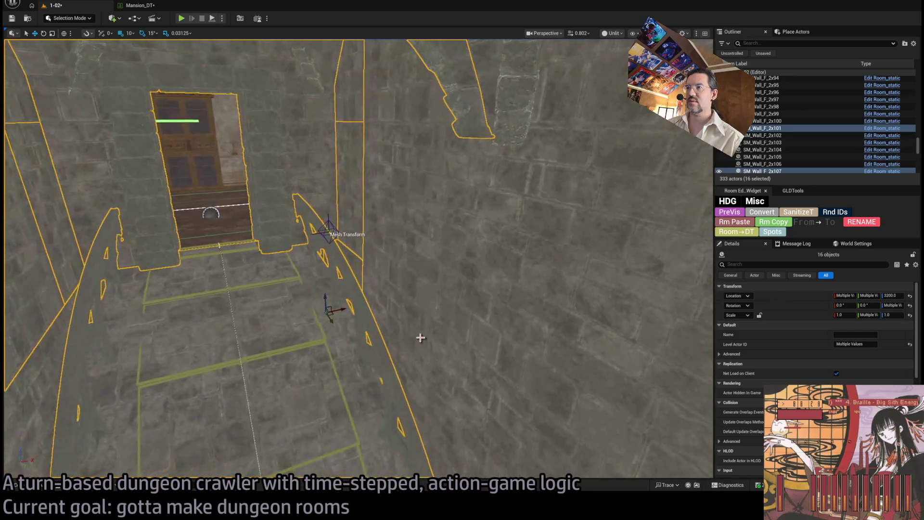
Add four more wall pieces to the growing selection.
left_click(374, 238, "ctrl")
left_click(391, 140, "ctrl")
left_click(443, 217, "ctrl")
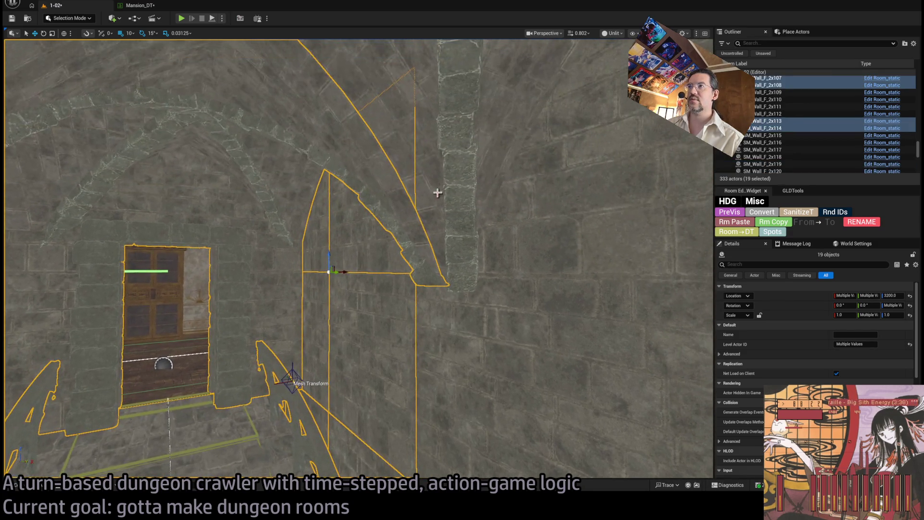
left_click(416, 174, "ctrl")
key("f")
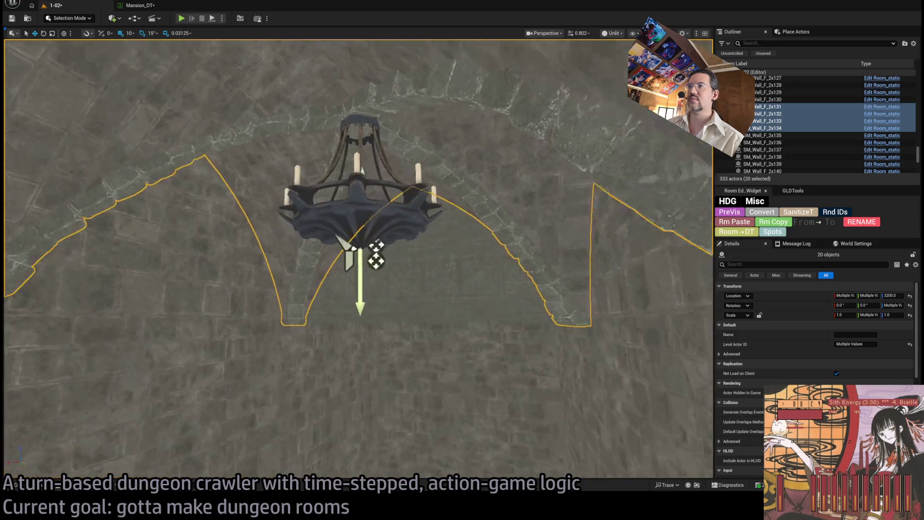
Add the downward and upward chandelier lights plus the walls beside the chandelier.
left_click(436, 204, "ctrl")
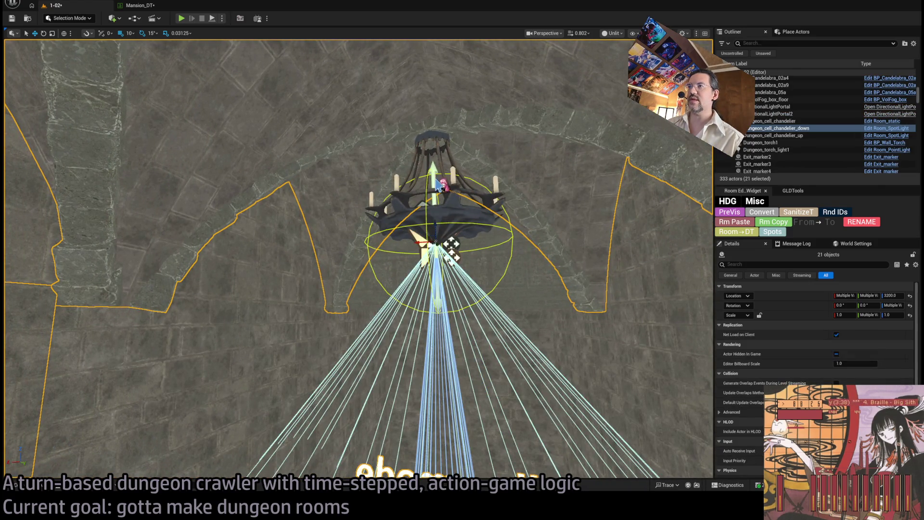
left_click(442, 136, "ctrl")
scroll(392, 262, "up", 5)
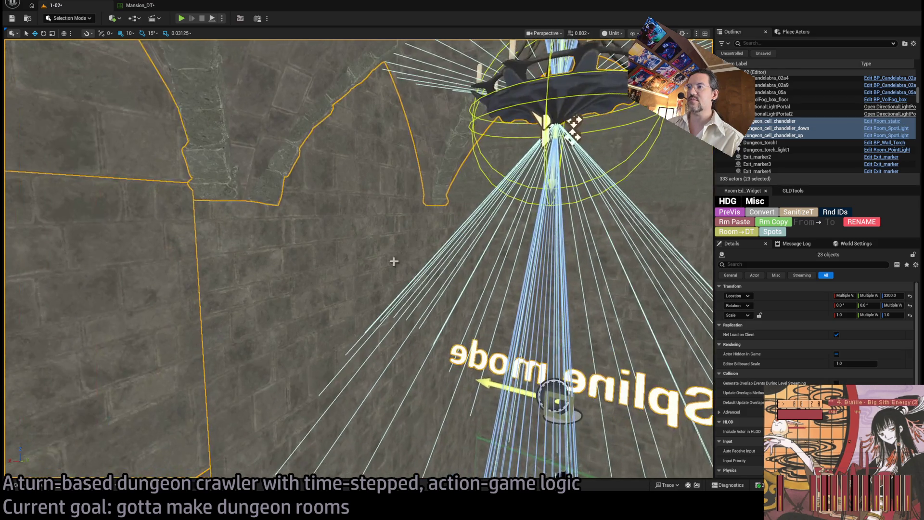
left_click(356, 270, "ctrl")
left_click(386, 245, "ctrl")
left_click(376, 163, "ctrl")
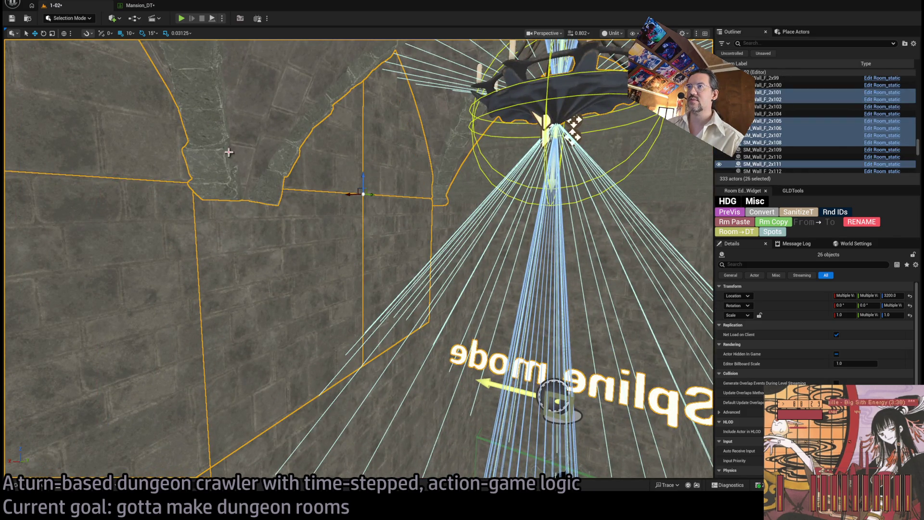
left_click(334, 151, "ctrl")
Add the nearby wall pieces, including the one below the arch.
scroll(246, 191, "up", 3)
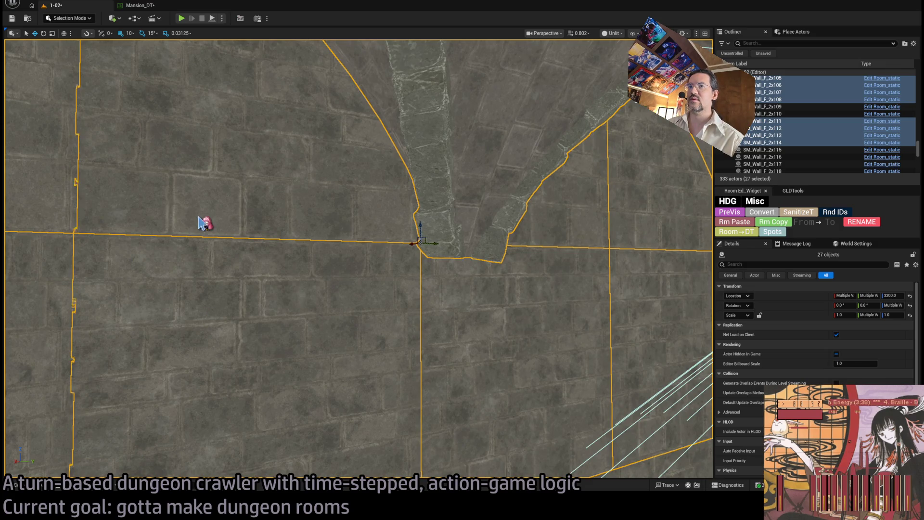
scroll(77, 190, "down", 5)
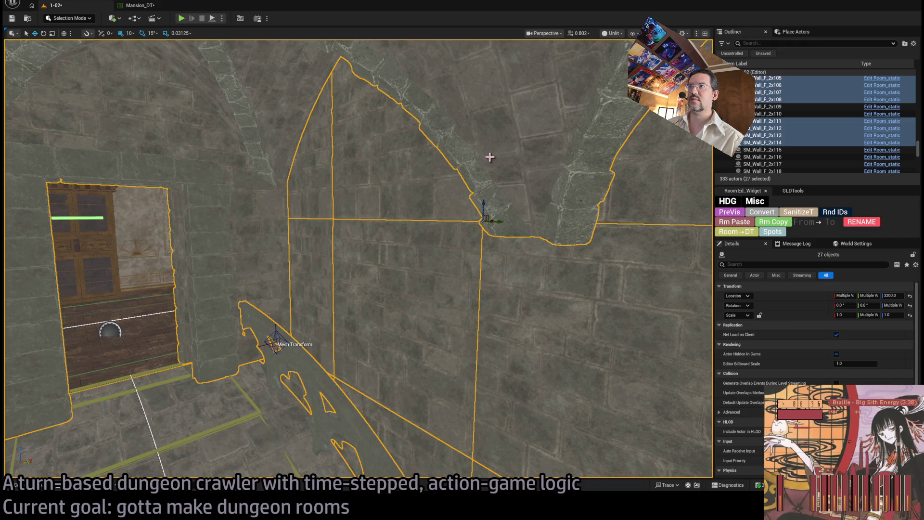
scroll(419, 253, "up", 3)
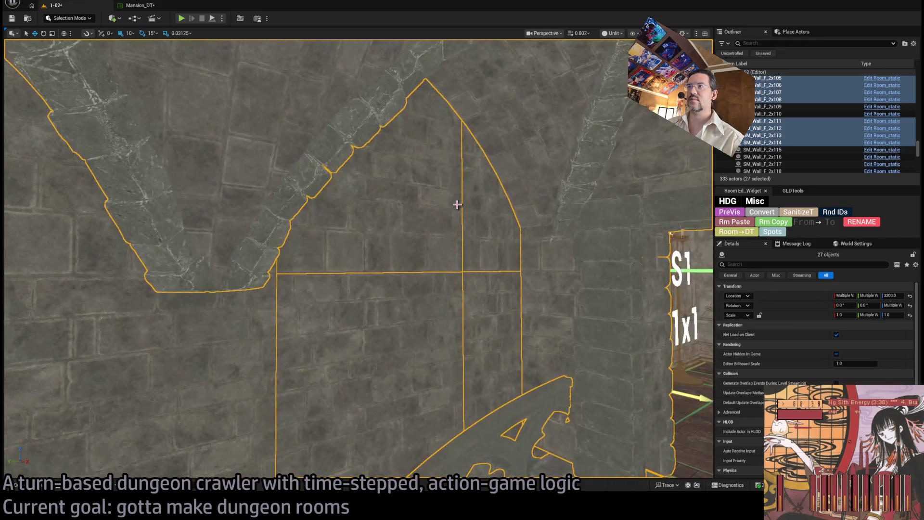
scroll(476, 336, "down", 5)
left_click(437, 287, "ctrl")
left_click(287, 239, "ctrl")
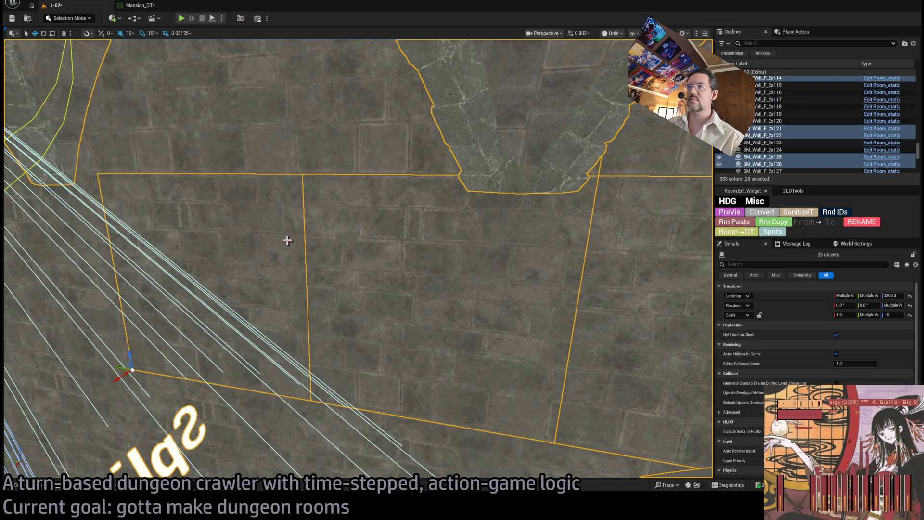
left_click(366, 128, "ctrl")
left_click(366, 127, "ctrl")
Add the wall pieces by the floor edge and exit, including SM_Wall_F_2x64 and SM_Wall_F_2x67.
scroll(366, 128, "up", 3)
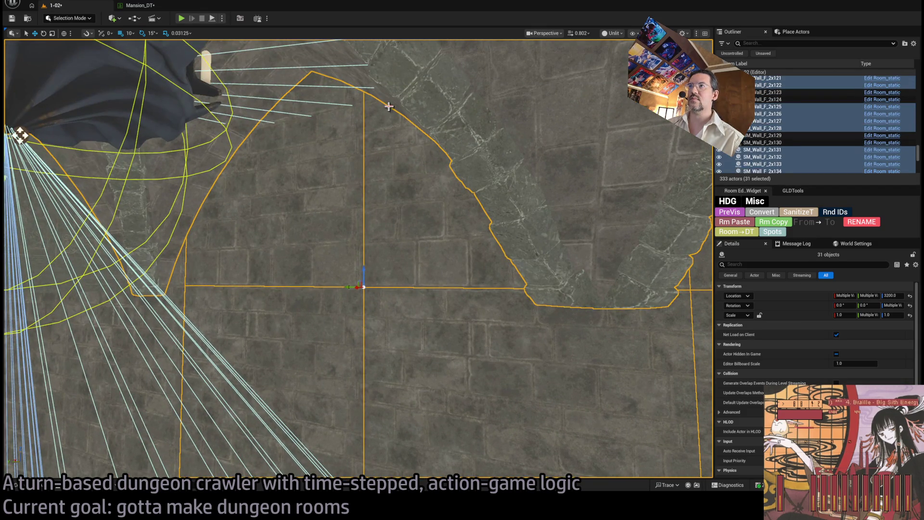
scroll(439, 99, "down", 5)
left_click(525, 291, "ctrl")
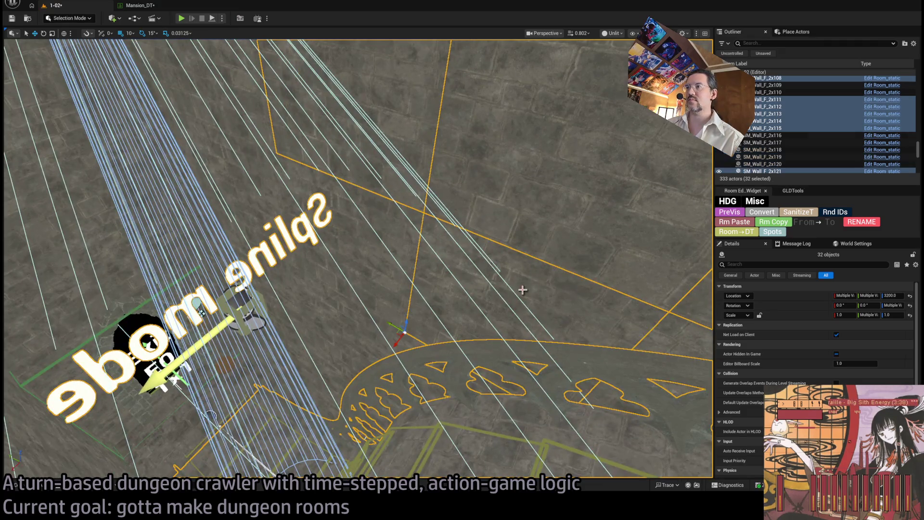
left_click(372, 335, "ctrl")
left_click(378, 343, "ctrl")
left_click(412, 348, "ctrl")
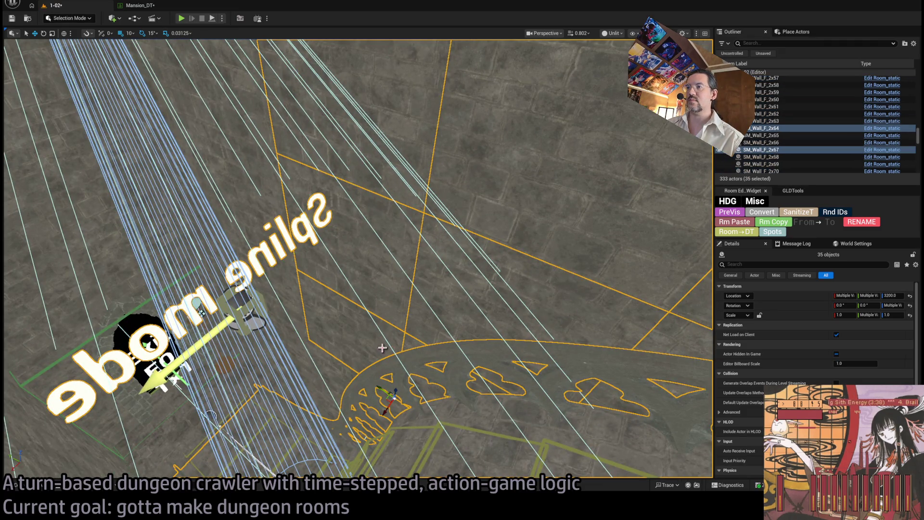
left_click(354, 383, "ctrl")
left_click(335, 409, "ctrl")
Add the floor tile by the Exit E0 marker and two more floor tiles.
scroll(416, 122, "up", 5)
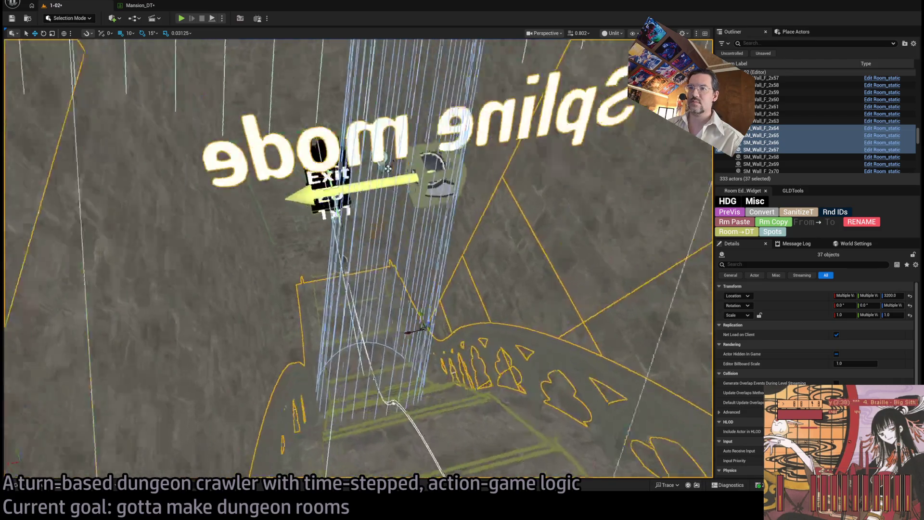
scroll(451, 296, "up", 3)
left_click(451, 296, "ctrl")
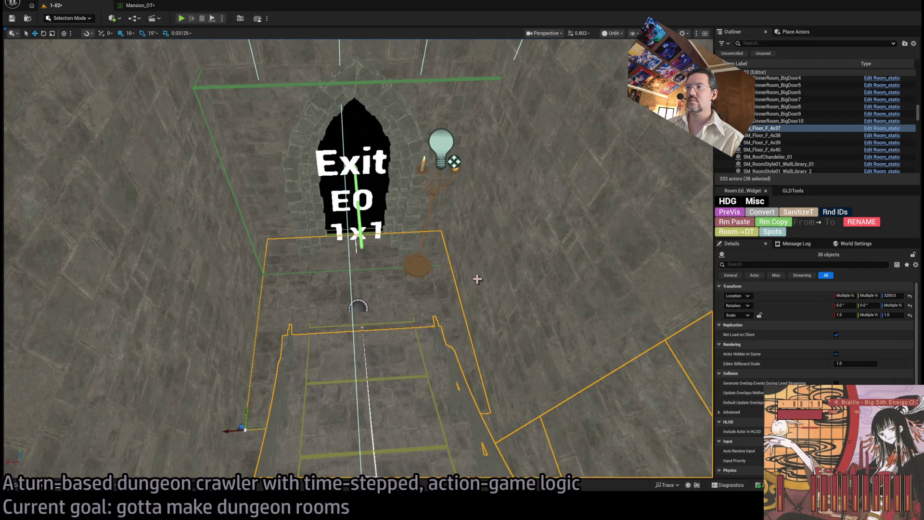
mouse_move(477, 279)
left_mouse_down()
mouse_move(479, 313)
mouse_move(511, 337)
mouse_move(496, 332)
left_mouse_up()
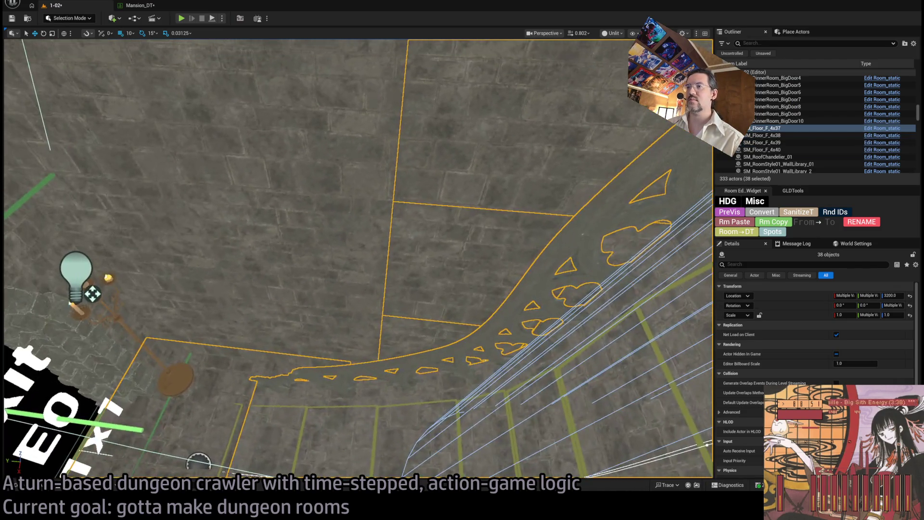
left_click(356, 334, "ctrl")
left_click(252, 336, "ctrl")
scroll(347, 310, "up", 3)
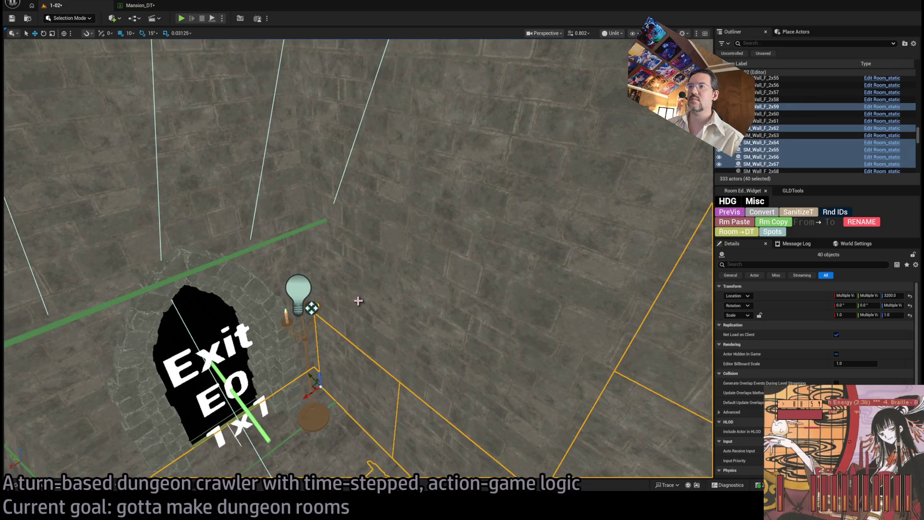
Add the four wall pieces beside the exit.
left_click(358, 301, "ctrl")
left_click(377, 237, "ctrl")
left_click(487, 363, "ctrl")
left_click(527, 177, "ctrl")
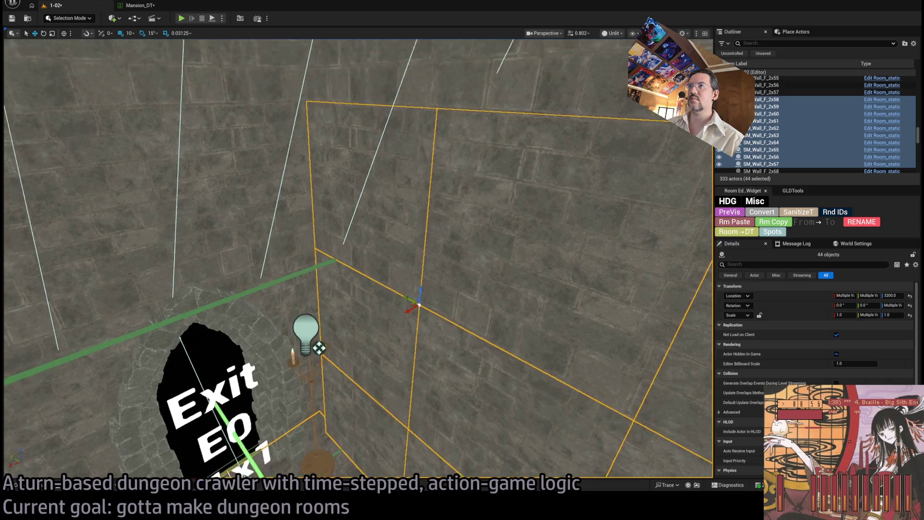
mouse_move(356, 260)
left_mouse_down()
mouse_move(380, 284)
mouse_move(328, 245)
left_mouse_up()
Add the neighbouring wall panels and the wall pieces near the chandelier.
left_click(458, 269, "ctrl")
left_click(309, 238, "ctrl")
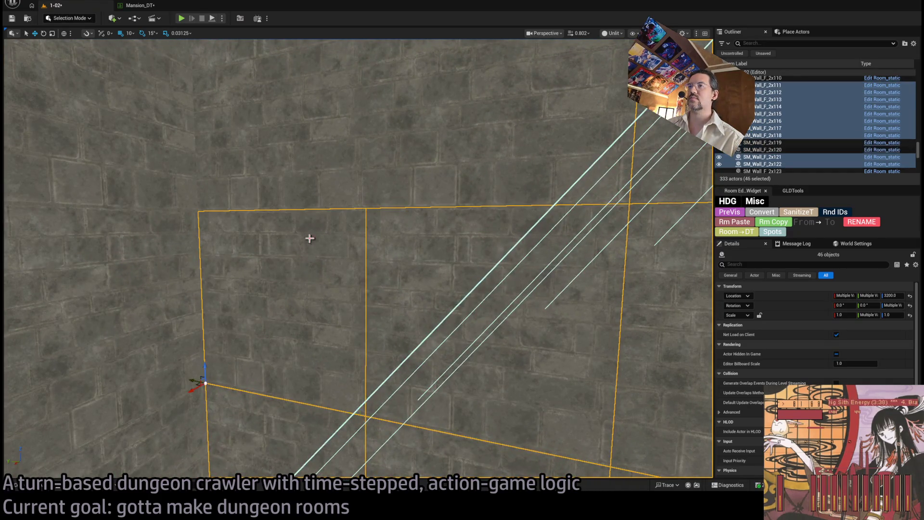
left_click(440, 140, "ctrl")
mouse_move(439, 140)
left_mouse_down()
mouse_move(488, 156)
mouse_move(424, 183)
mouse_move(383, 233)
left_mouse_up()
left_click(462, 132, "ctrl")
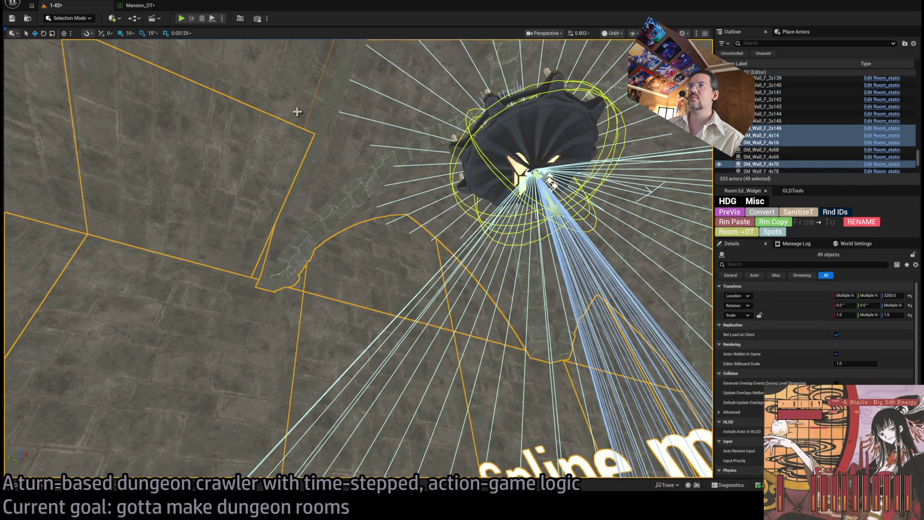
left_click(298, 113, "ctrl")
left_click_drag(298, 113, 364, 162)
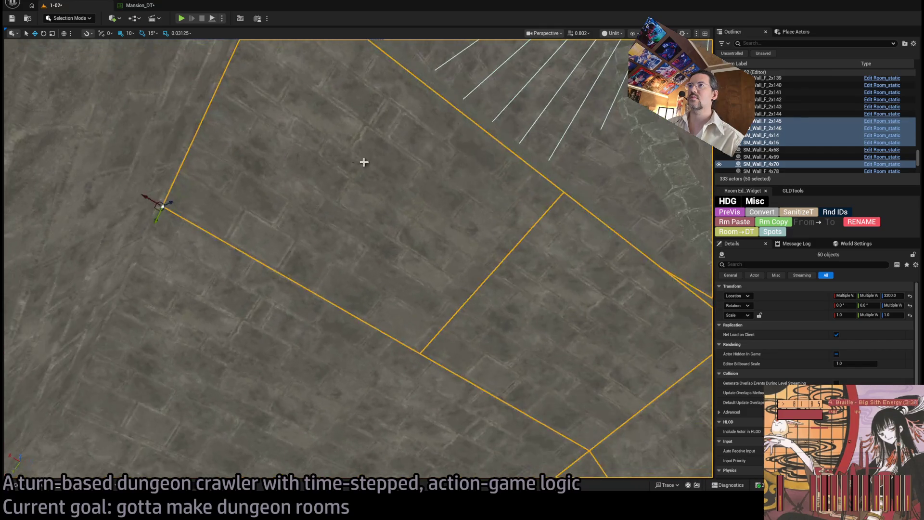
left_click(465, 110, "ctrl")
mouse_move(466, 110)
left_mouse_down()
mouse_move(330, 268)
mouse_move(423, 367)
mouse_move(398, 210)
mouse_move(452, 268)
mouse_move(463, 351)
mouse_move(450, 295)
left_mouse_up()
left_click(331, 268, "ctrl")
Add the three wall pieces above the exit and its stone arch, deselecting the Exit E0 marker.
left_click(452, 268, "ctrl")
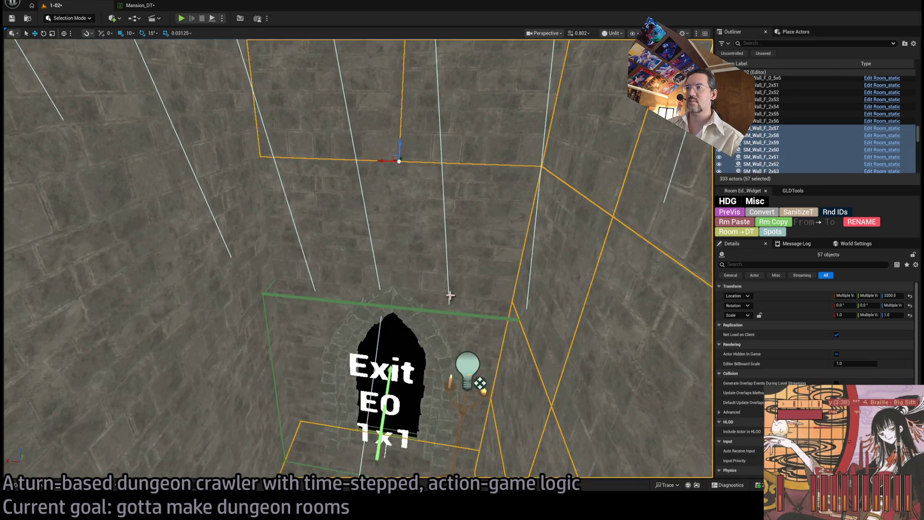
left_click(345, 244, "ctrl")
left_click(385, 284, "ctrl")
left_click(421, 320, "ctrl")
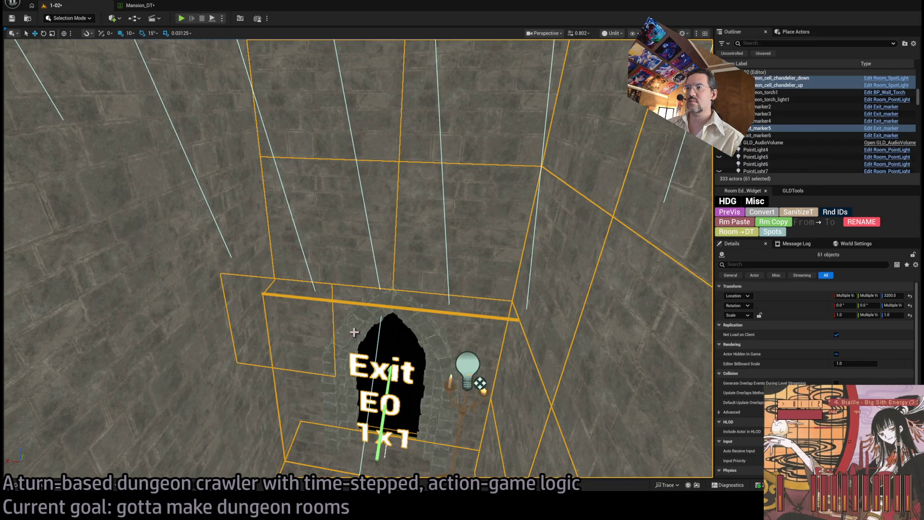
left_click(387, 315, "ctrl")
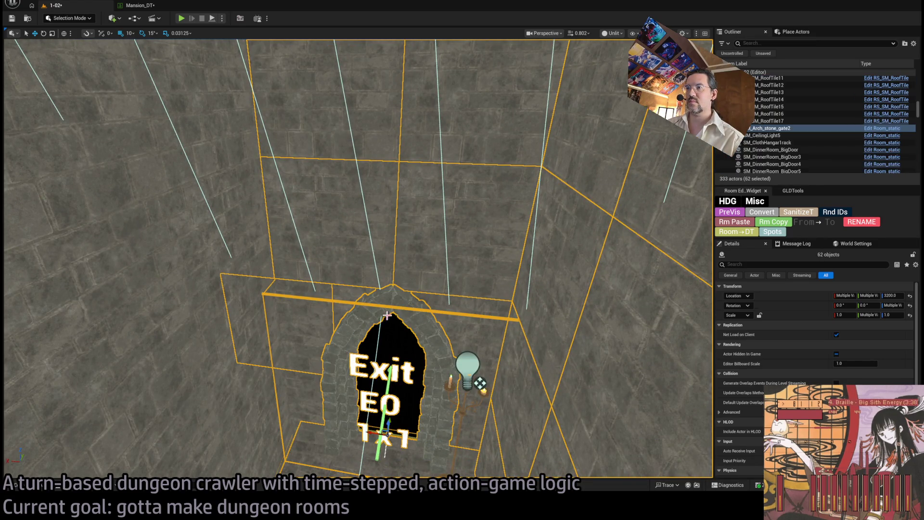
left_click(396, 399, "ctrl")
Add the door brick frame, the brick arch cover and two walls beside the exit.
left_click(357, 302, "ctrl")
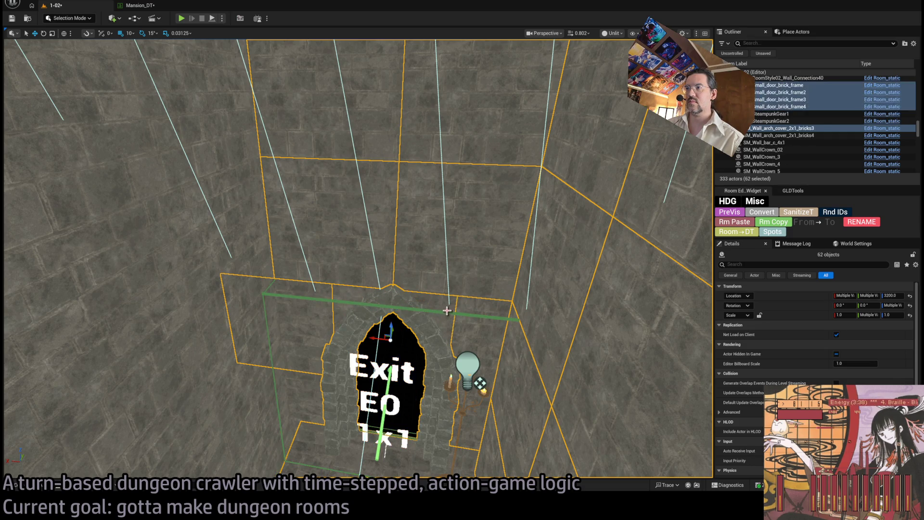
left_click_drag(357, 302, 378, 287)
left_click(372, 247, "ctrl")
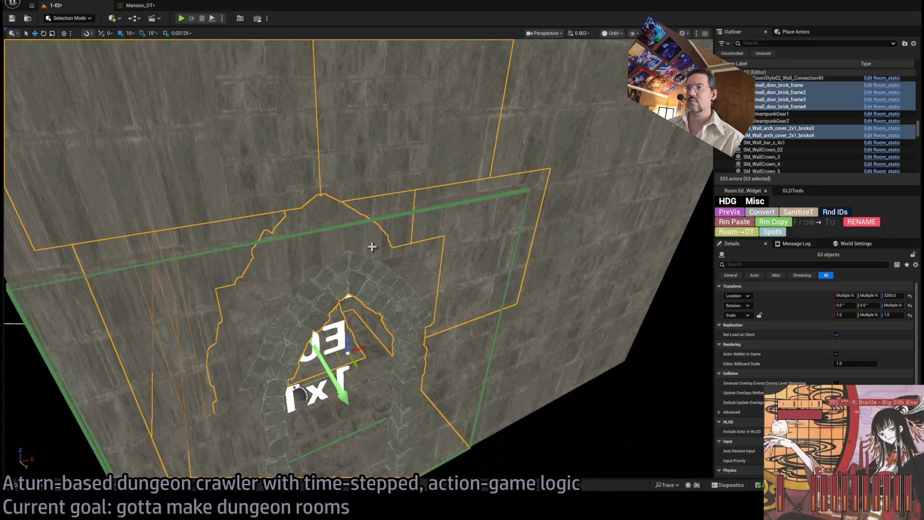
mouse_move(417, 416)
left_mouse_down()
mouse_move(433, 385)
mouse_move(481, 337)
mouse_move(617, 254)
mouse_move(475, 313)
left_mouse_up()
left_click(474, 314, "ctrl")
left_click(477, 204, "ctrl")
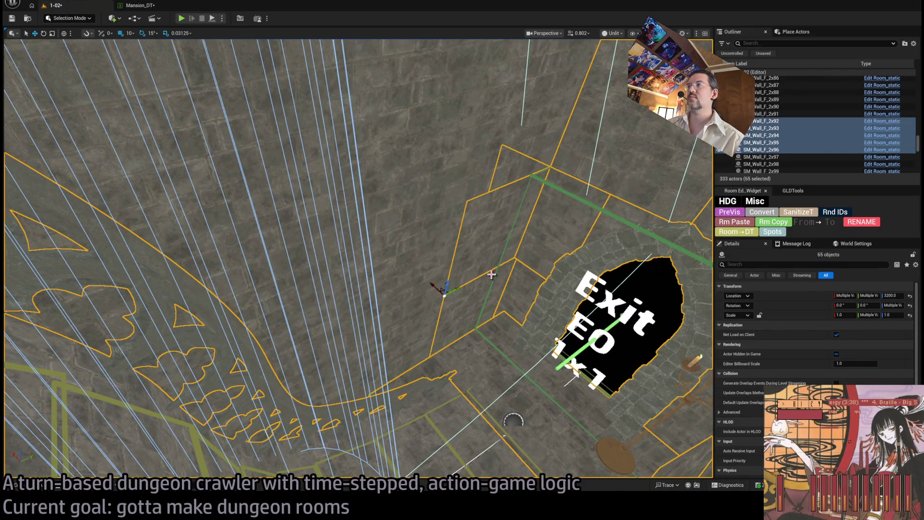
Add four more wall pieces along the wall and two floor-level pieces.
left_click_drag(491, 275, 456, 353)
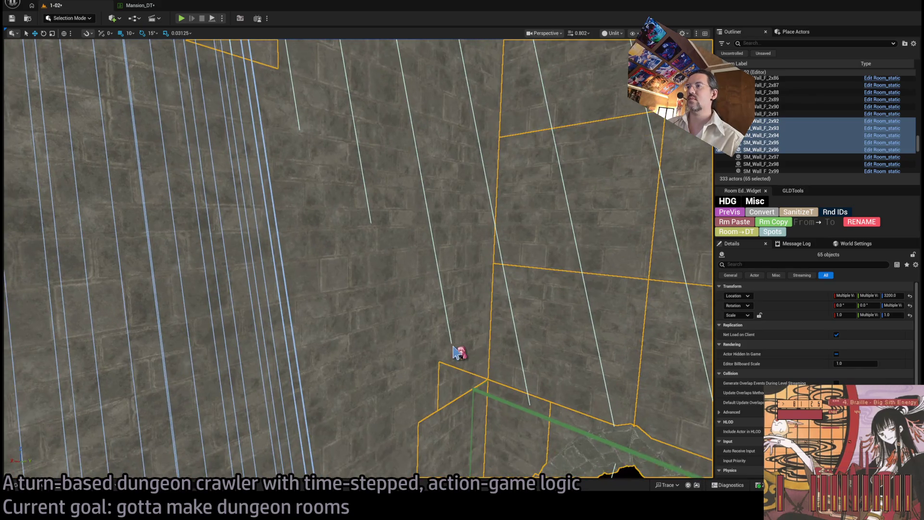
left_click(462, 308, "ctrl")
left_click(471, 201, "ctrl")
left_click(470, 108, "ctrl")
left_click_drag(471, 107, 478, 149)
left_click(515, 283, "ctrl")
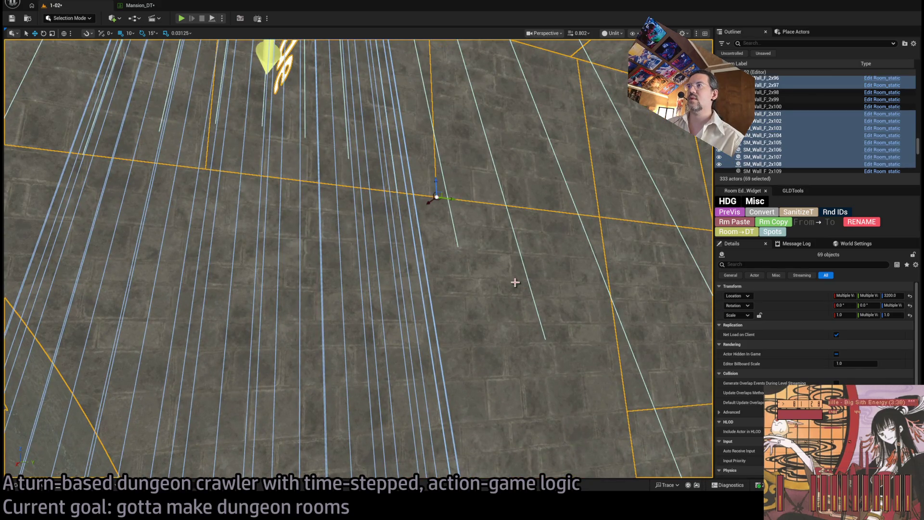
left_click_drag(516, 283, 505, 288)
left_click(505, 289, "ctrl")
left_click(491, 404, "ctrl")
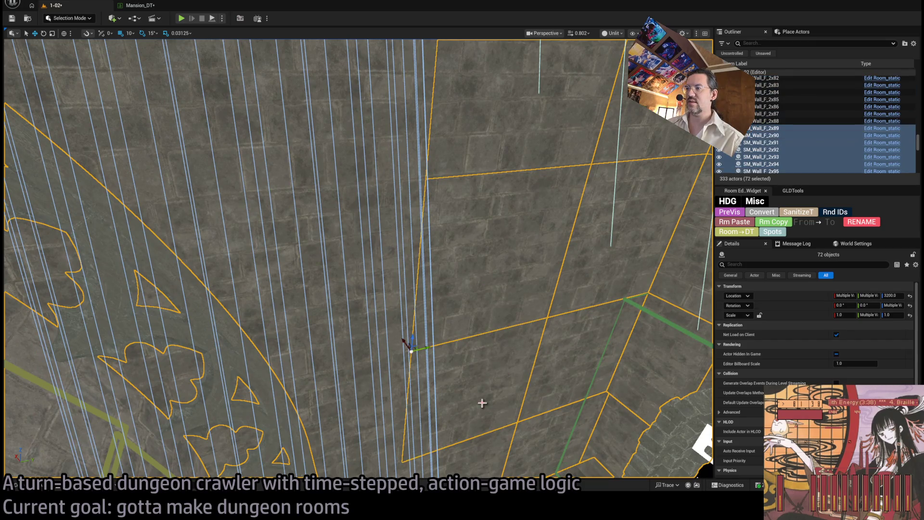
Add wall piece SM_Wall_F_2x86 and two more wall pieces.
left_click(374, 409, "ctrl")
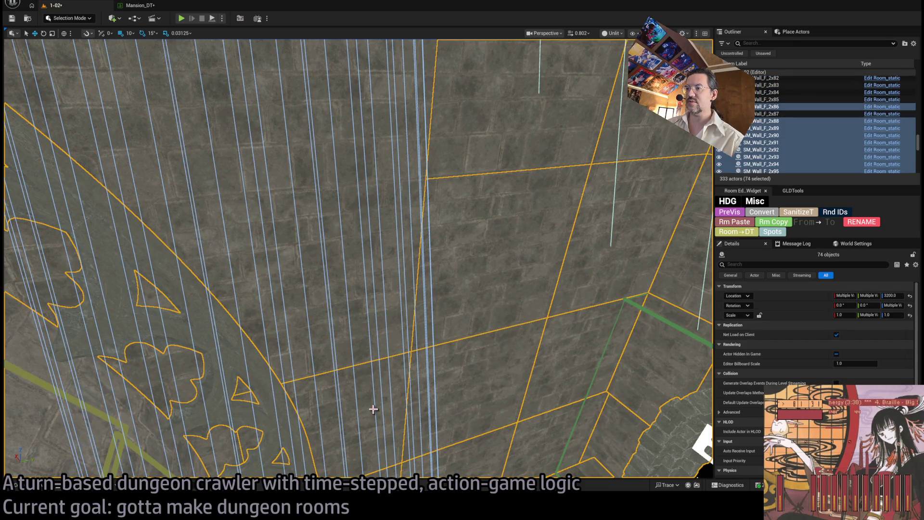
left_click(368, 350, "ctrl")
left_click(382, 149, "ctrl")
left_click_drag(381, 148, 346, 195)
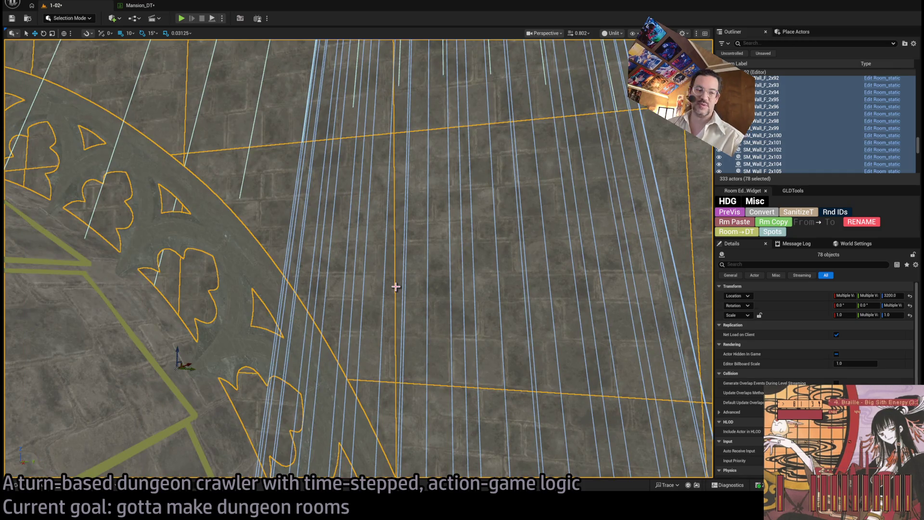
left_click_drag(396, 287, 355, 323)
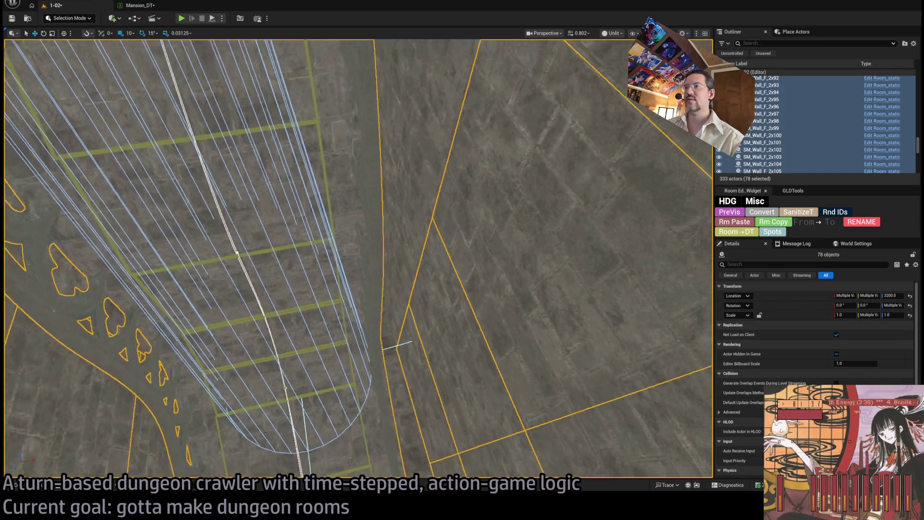
Add three further wall pieces from another part of the room.
left_click(403, 319, "ctrl")
left_click(408, 247, "ctrl")
left_click(423, 136, "ctrl")
mouse_move(423, 136)
left_mouse_down()
mouse_move(382, 324)
mouse_move(375, 239)
left_mouse_up()
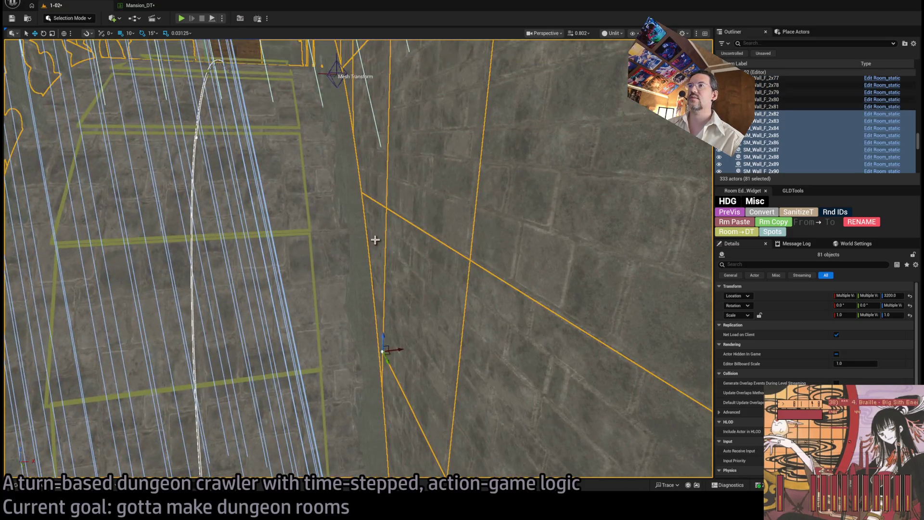
mouse_move(366, 289)
left_mouse_down()
mouse_move(359, 322)
mouse_move(458, 408)
left_mouse_up()
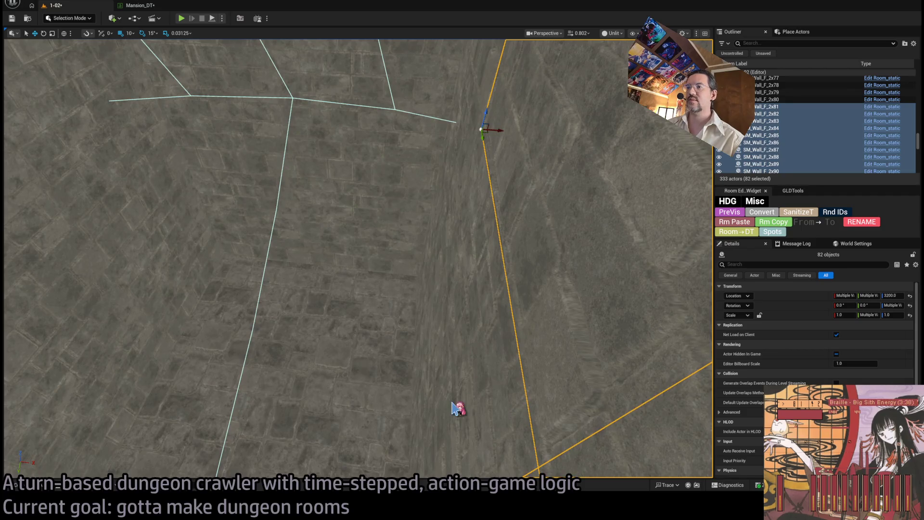
Add eight floor tiles to the selection.
left_click(482, 231, "ctrl")
left_click(351, 333, "ctrl")
left_click(368, 245, "ctrl")
left_click(414, 284, "ctrl")
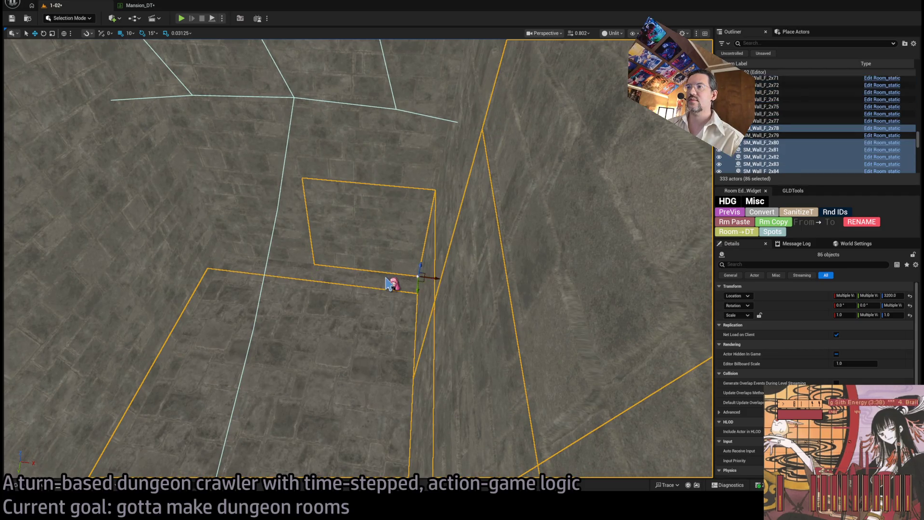
left_click(342, 274, "ctrl")
left_click(209, 204, "ctrl")
left_click(227, 164, "ctrl")
left_click(342, 159, "ctrl")
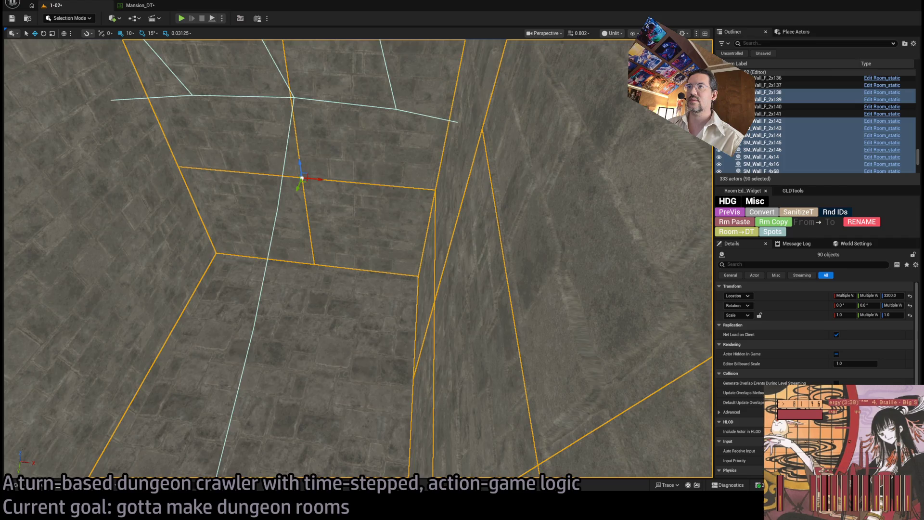
left_click_drag(342, 159, 431, 225)
Add five more floor tiles from the next part of the floor.
left_click(397, 152, "ctrl")
left_click(337, 193, "ctrl")
left_click(351, 226, "ctrl")
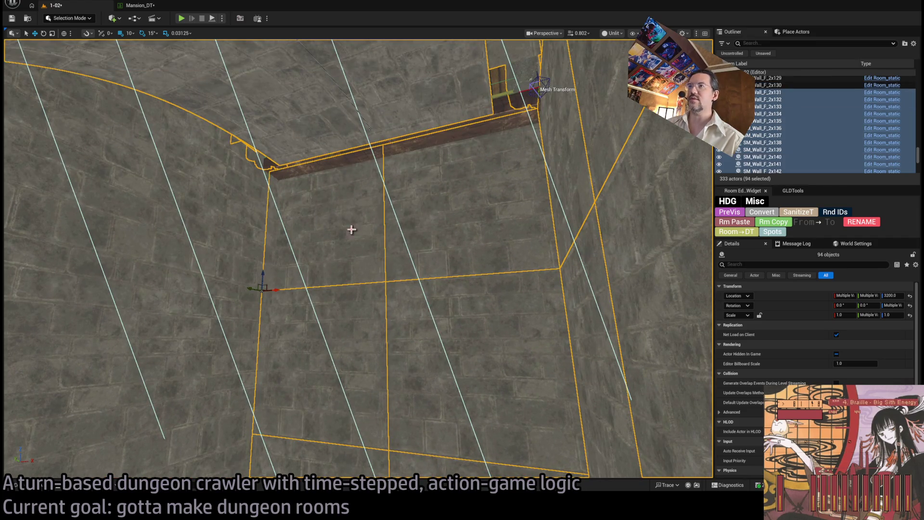
left_click(239, 227, "ctrl")
left_click(255, 363, "ctrl")
left_click_drag(256, 363, 333, 253)
Add the floor tiles along the curved edge and the last piece, reaching 107 selected.
left_click(402, 299, "ctrl")
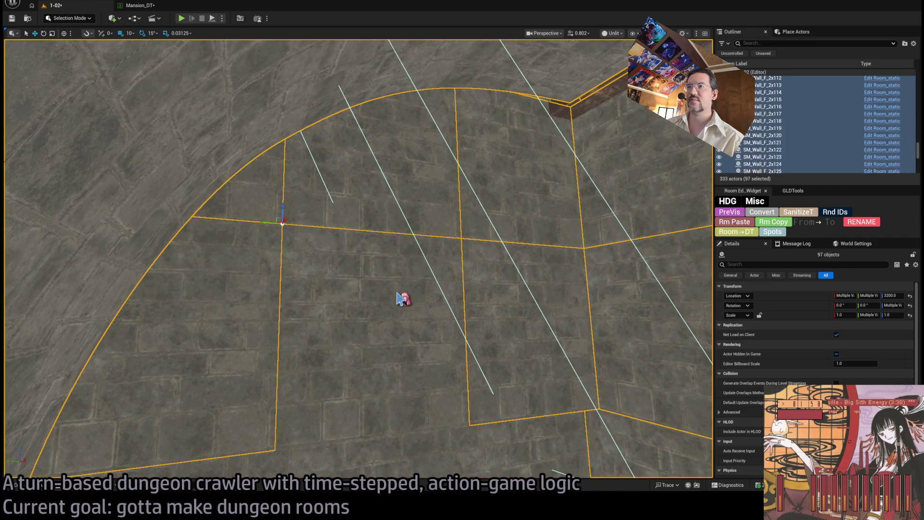
mouse_move(402, 299)
left_mouse_down()
mouse_move(437, 347)
mouse_move(444, 337)
mouse_move(433, 331)
left_mouse_up()
left_click(524, 293, "ctrl")
left_click(528, 385, "ctrl")
left_click(345, 432, "ctrl")
left_click(274, 457, "ctrl")
left_click(269, 373, "ctrl")
left_click(449, 340, "ctrl")
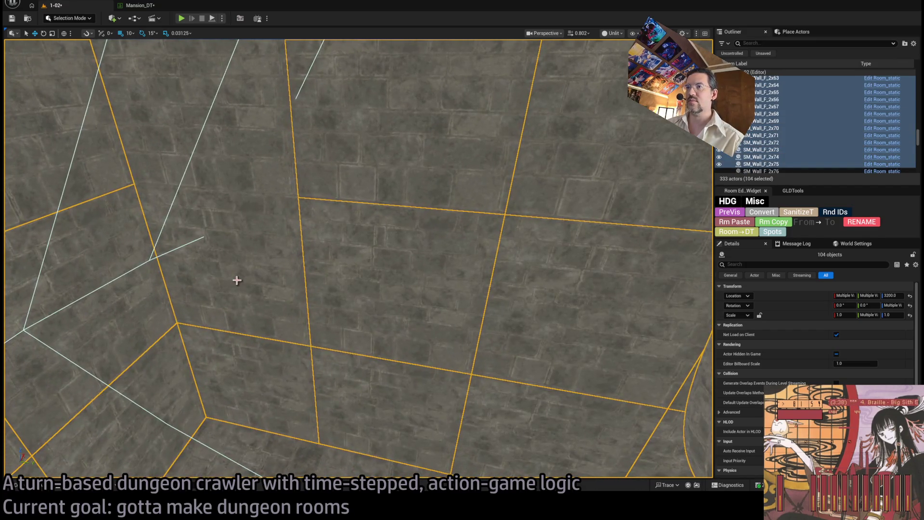
left_click(238, 279, "ctrl")
left_click(335, 156, "ctrl")
left_click(319, 396, "ctrl")
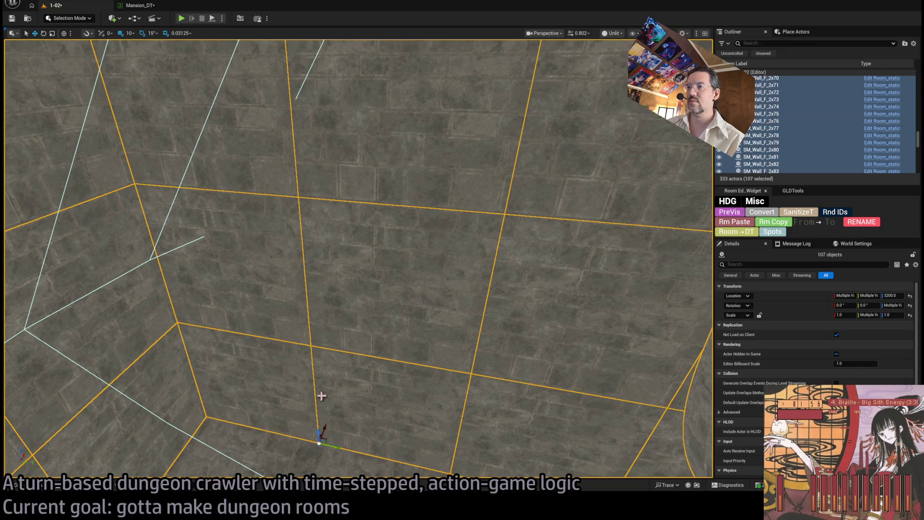
mouse_move(320, 396)
left_mouse_down()
mouse_move(241, 427)
mouse_move(443, 299)
mouse_move(464, 380)
left_mouse_up()
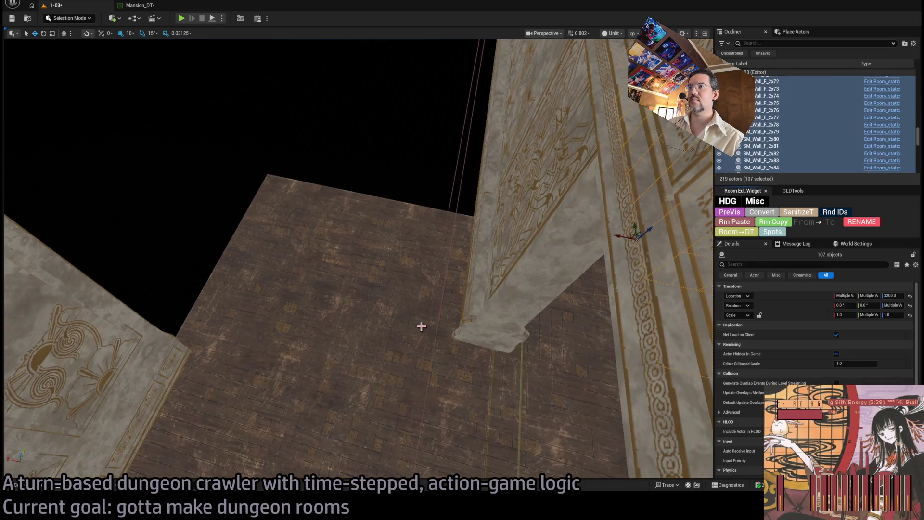
Frame the pasted 107 room pieces in level 1-03 and slide them against the existing building.
key("f")
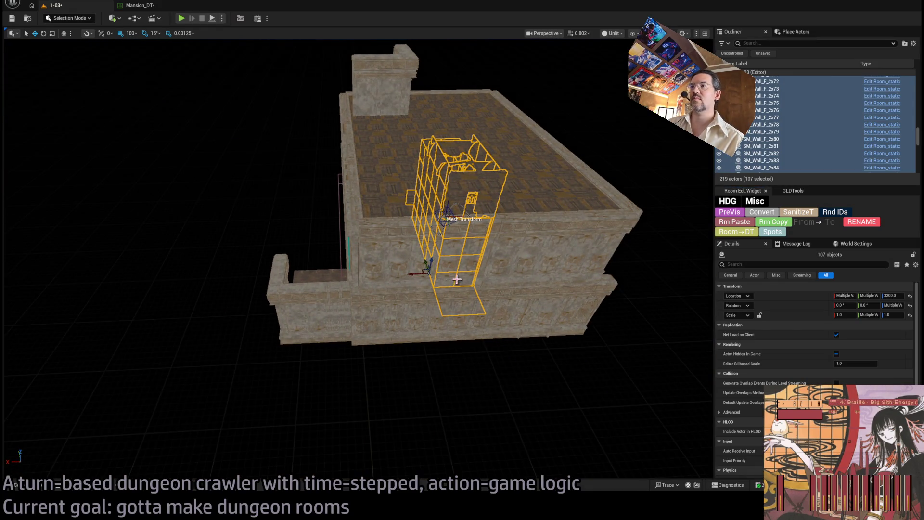
mouse_move(340, 277)
left_mouse_down()
mouse_move(258, 281)
mouse_move(280, 268)
mouse_move(256, 230)
left_mouse_up()
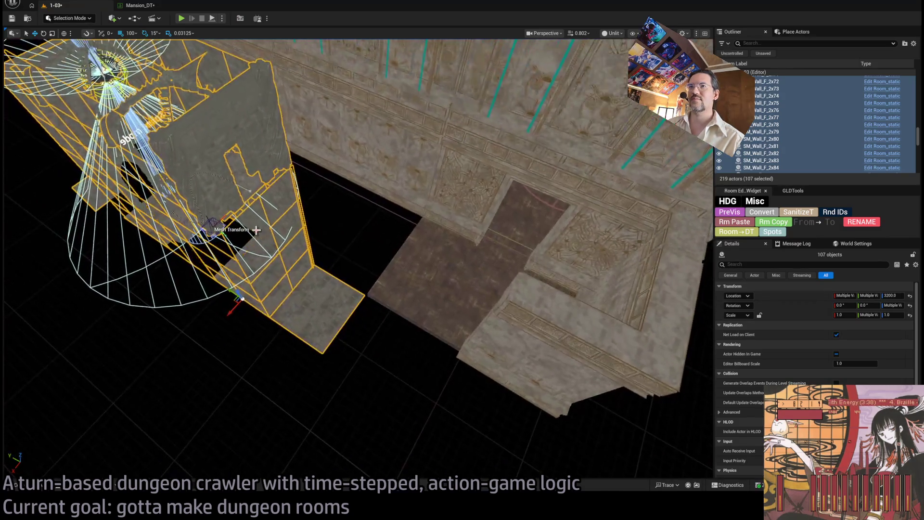
left_click_drag(230, 290, 330, 331)
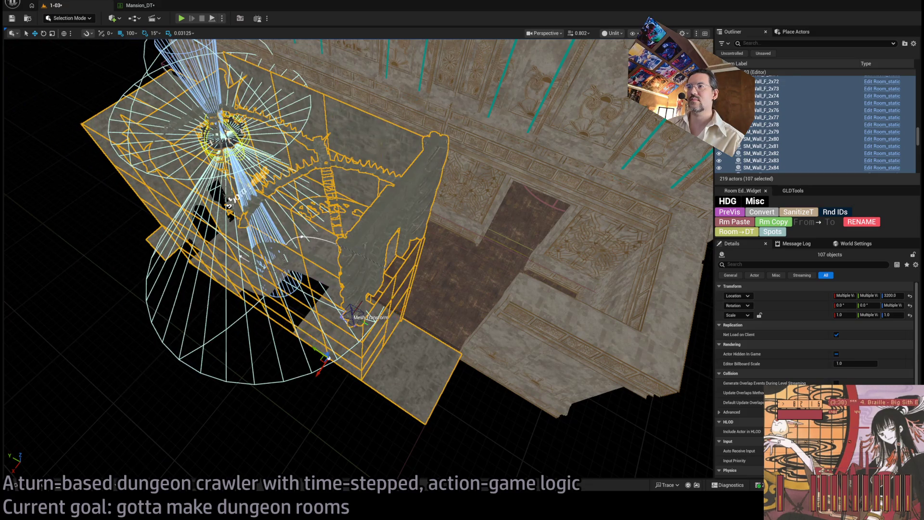
key("f")
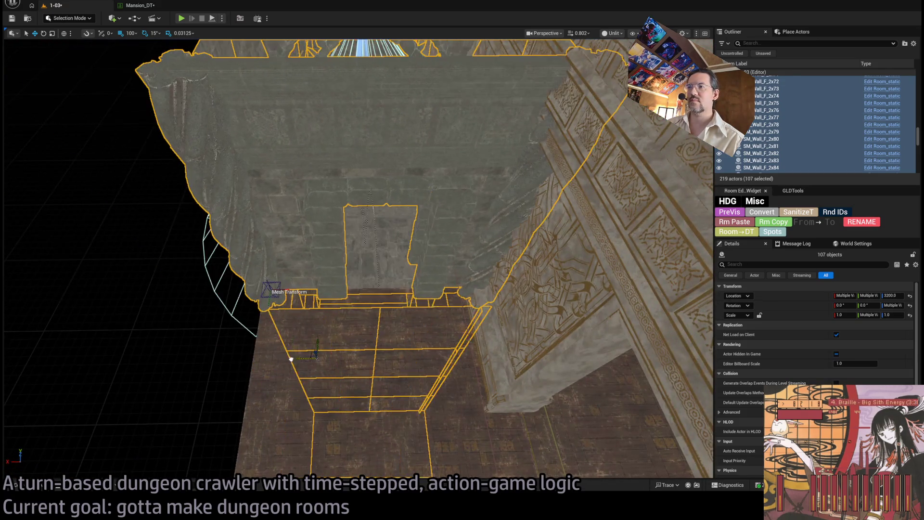
mouse_move(304, 360)
left_mouse_down()
mouse_move(410, 450)
mouse_move(318, 361)
left_mouse_up()
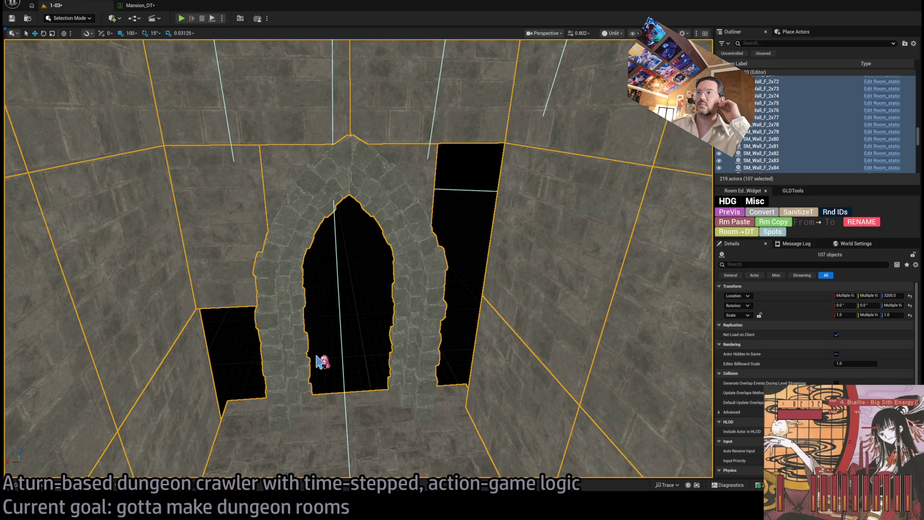
Delete the stone arch and the thin arch piece around the doorway.
left_click(384, 212)
key("Delete")
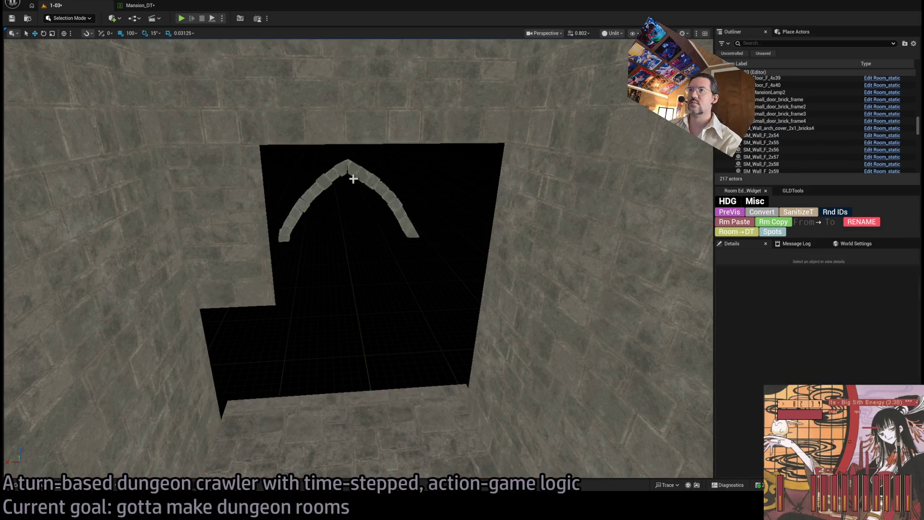
left_click(327, 186)
key("Delete")
Delete the wall panels beside the doorway opening.
left_click(268, 264)
key("Delete")
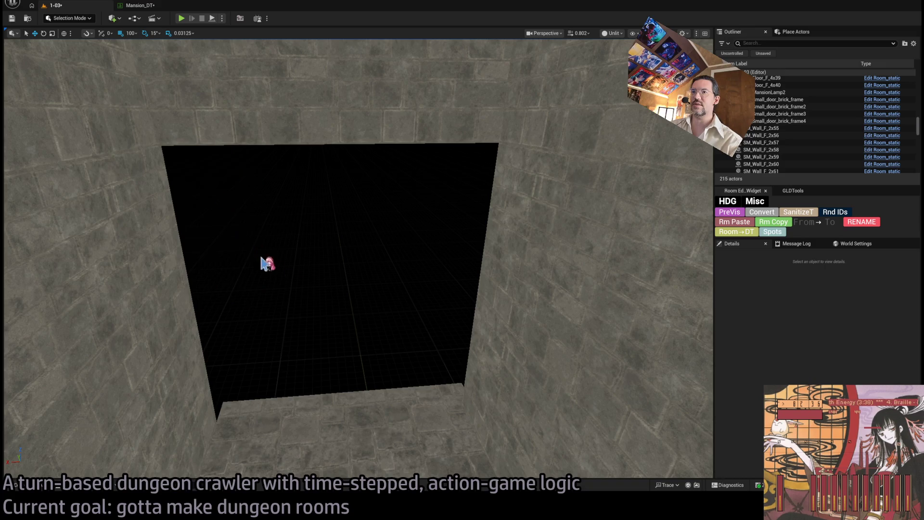
left_click_drag(269, 264, 296, 273)
left_click(275, 266)
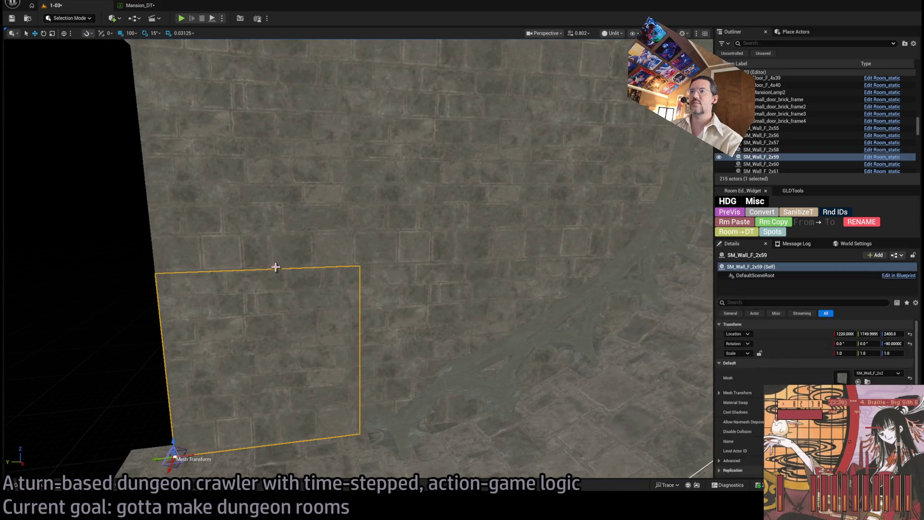
key("Delete")
left_click(299, 204)
key("Delete")
left_click_drag(299, 204, 357, 182)
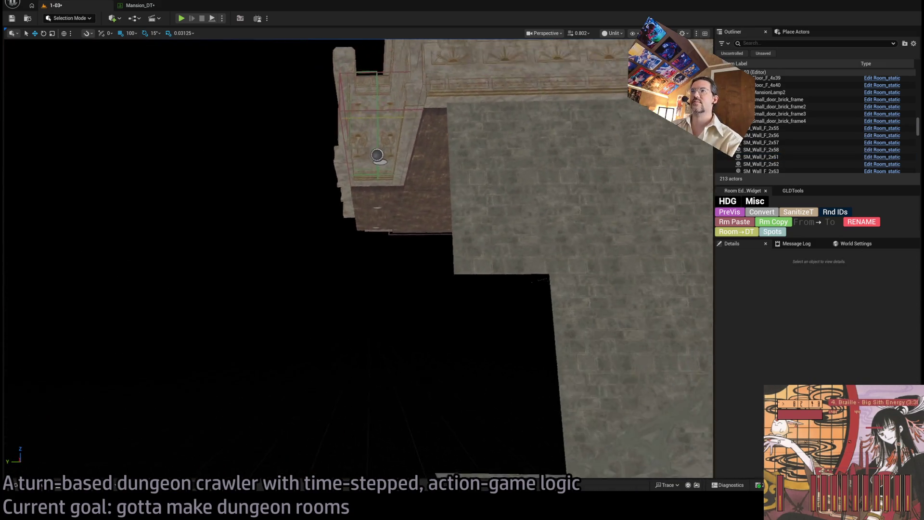
Select the small floor tile SM_Floor_F_4x37, then select the RoomController inside the room.
left_click(505, 366)
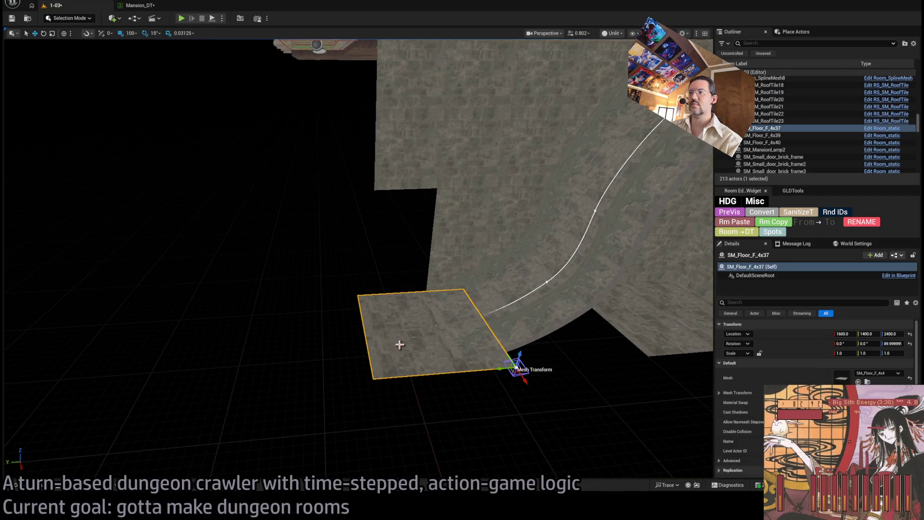
mouse_move(516, 367)
left_mouse_down()
mouse_move(314, 368)
mouse_move(291, 351)
mouse_move(396, 335)
left_mouse_up()
left_click_drag(291, 350, 231, 356)
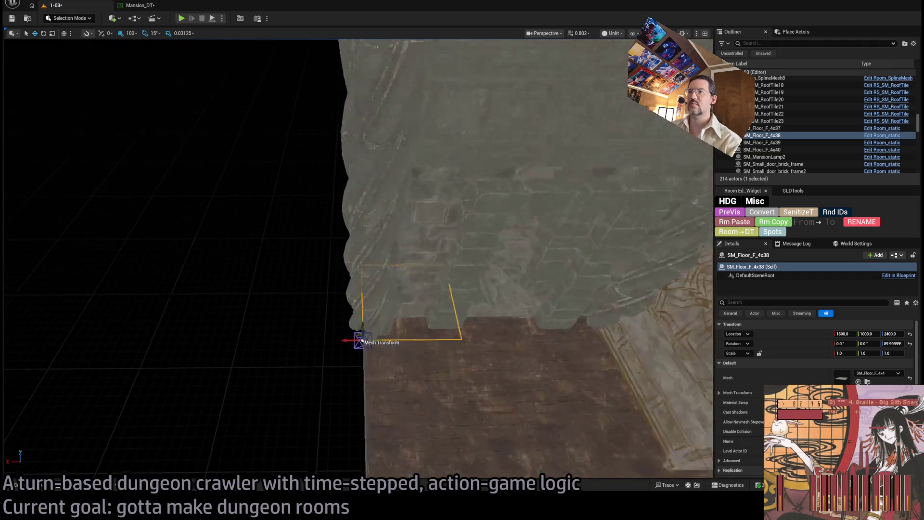
left_click_drag(292, 350, 241, 358)
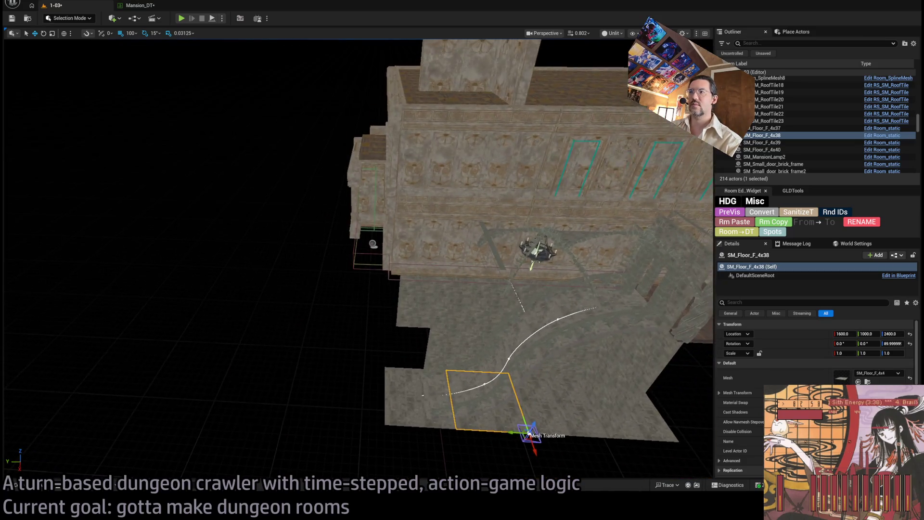
left_click_drag(433, 346, 435, 332)
left_click(307, 168)
In Mansion_DT, set PrototypeBedroom's Vertical occupancy Index[1] to Layer 4 (24m), then return to level 1-03.
left_click(153, 5)
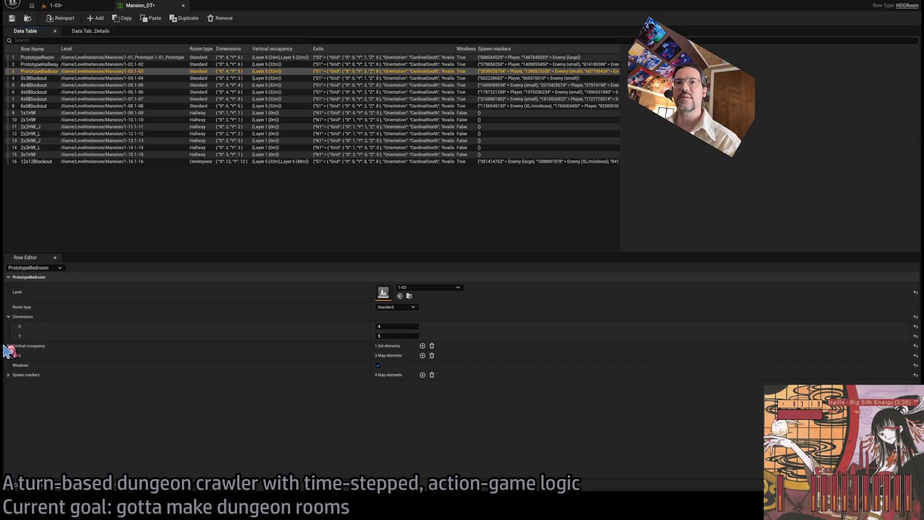
left_click(8, 346)
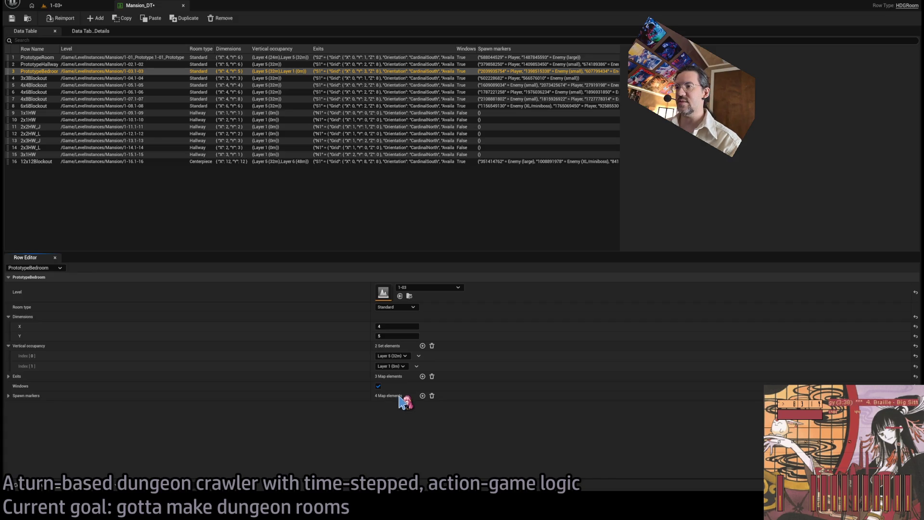
scroll(391, 366, "down", 3)
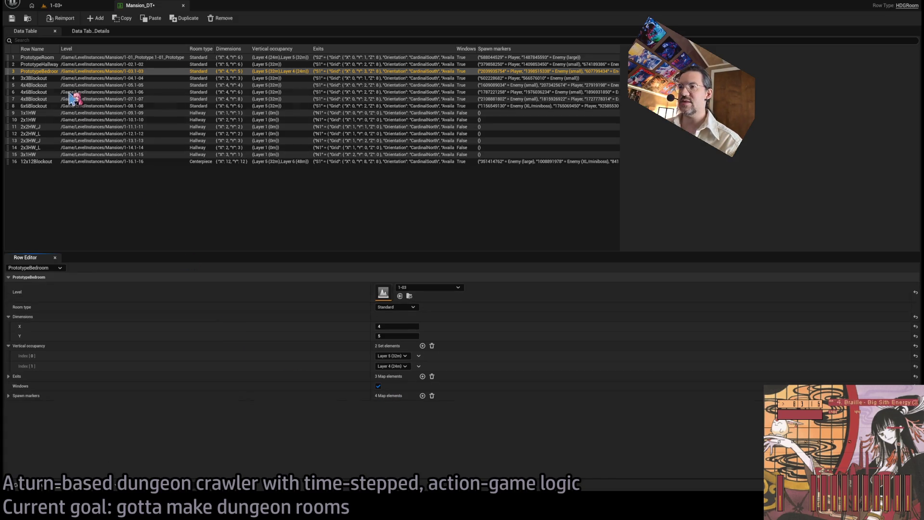
left_click(49, 9)
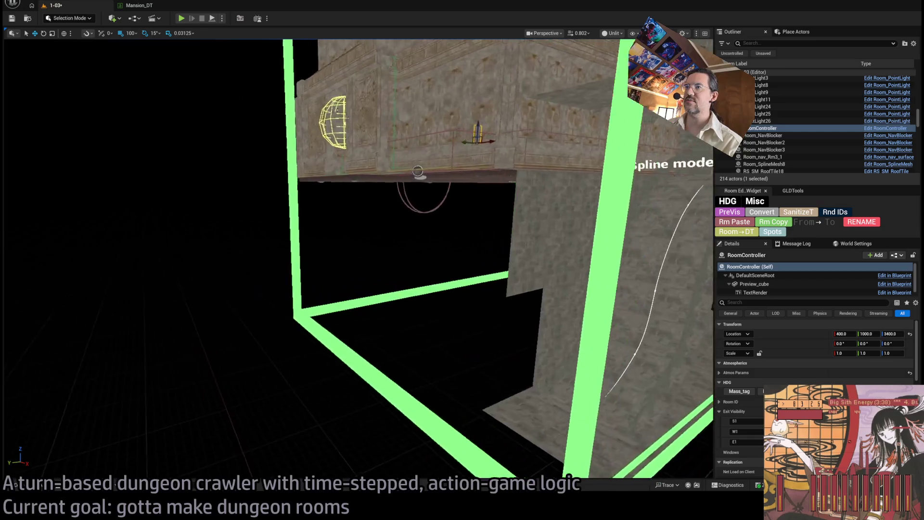
Select floor tiles SM_Floor_F_4x39, 4x40, 4x37 and 4x38, then switch to YouTube Liked videos.
left_click(419, 302)
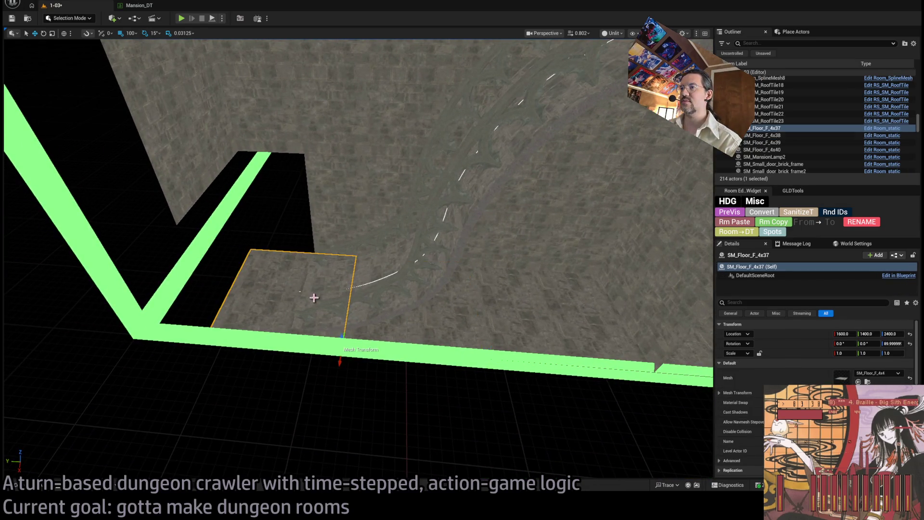
left_click(481, 308)
left_click(346, 305, "ctrl")
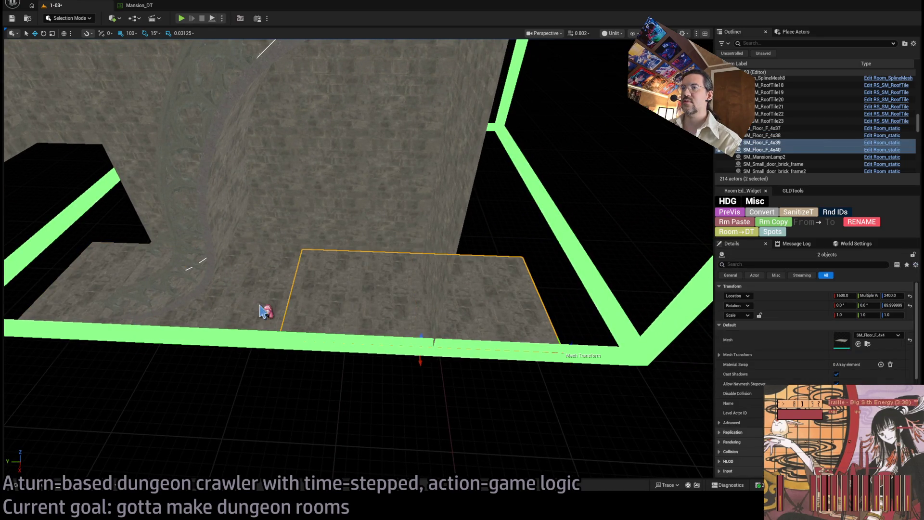
left_click(264, 312, "ctrl")
left_click(268, 295, "ctrl")
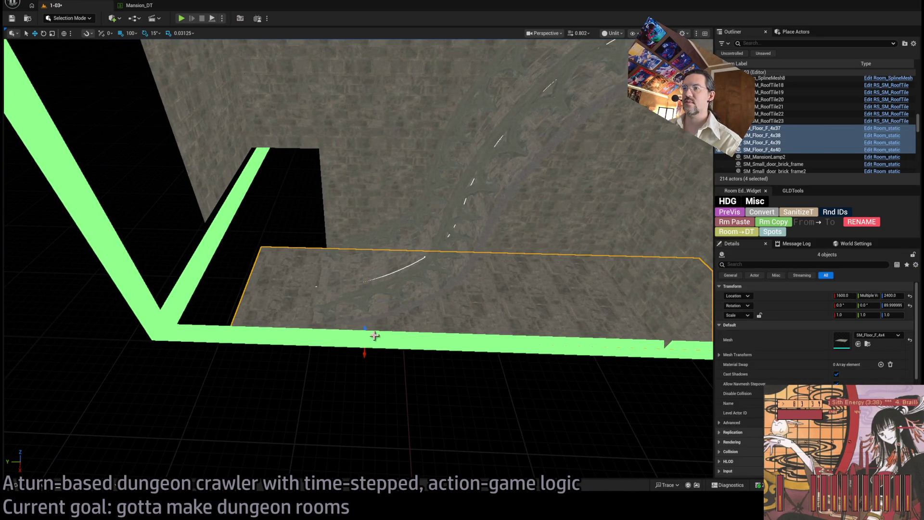
mouse_move(407, 354)
left_mouse_down()
mouse_move(398, 355)
mouse_move(406, 326)
mouse_move(394, 328)
mouse_move(434, 283)
left_mouse_up()
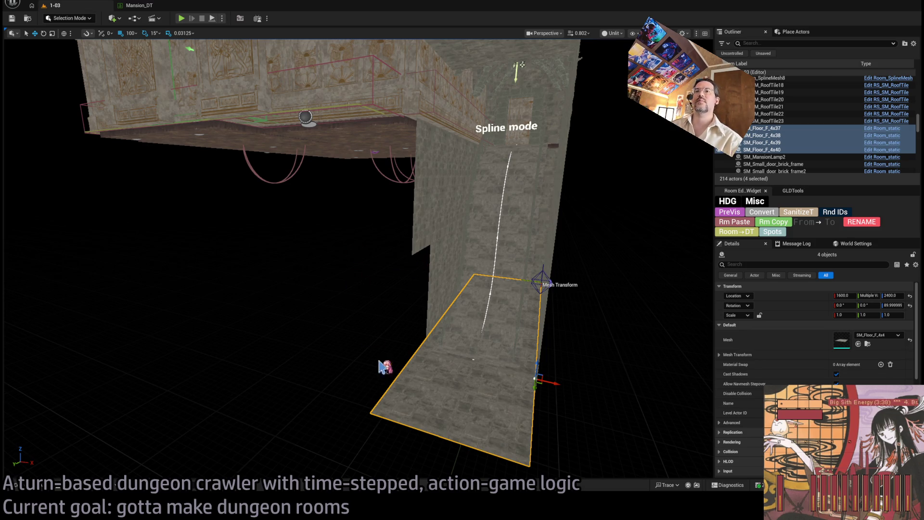
key("alt+Tab")
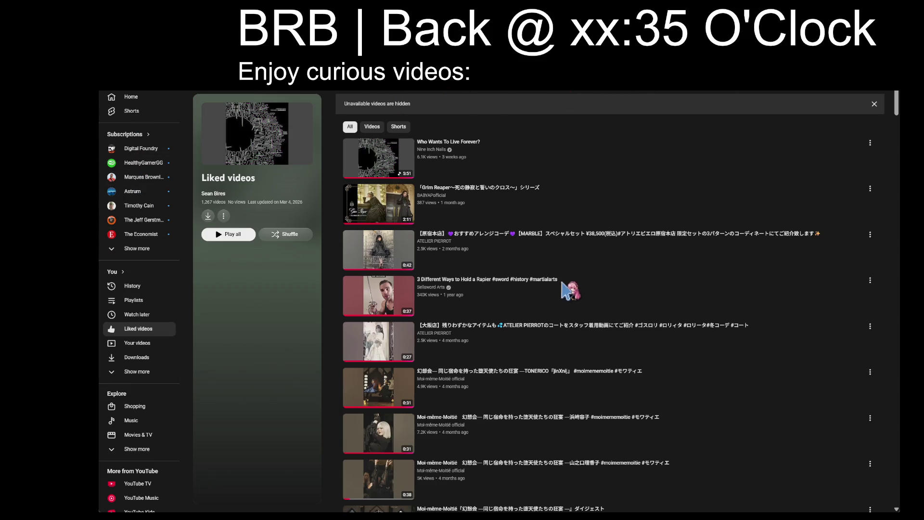
Play the BRB screen playlist on shuffle and save the black-hole short to that playlist.
key("alt+Left")
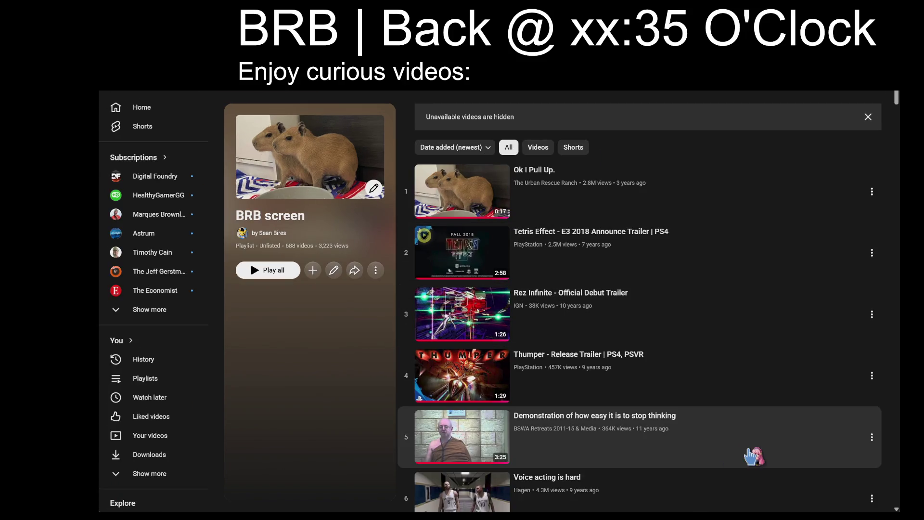
left_click(686, 190)
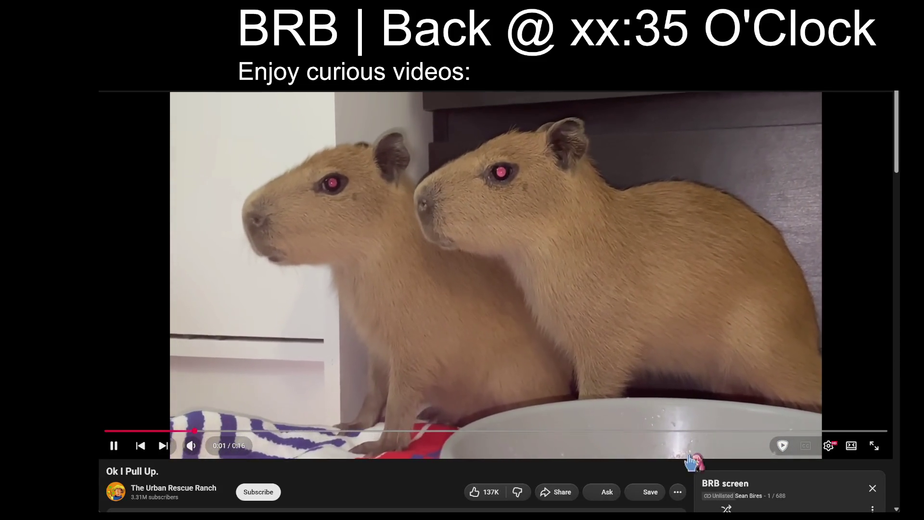
left_click(726, 509)
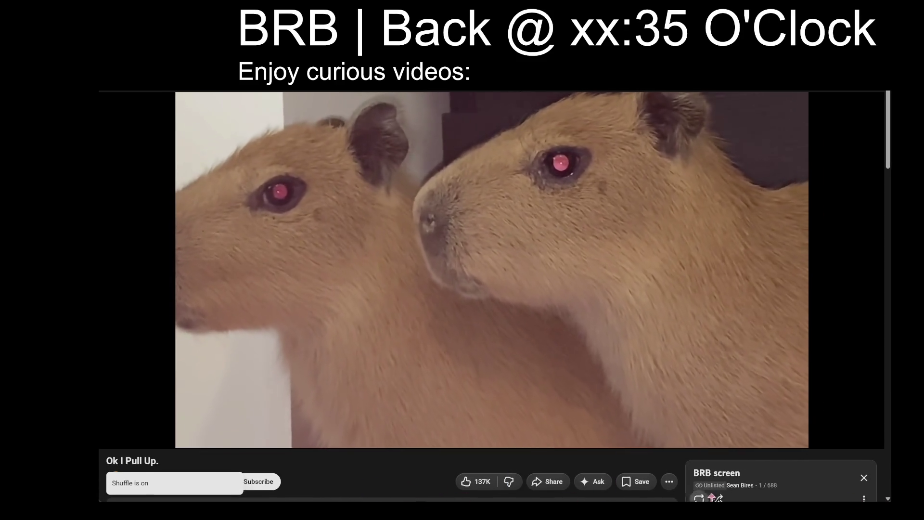
left_click(718, 499)
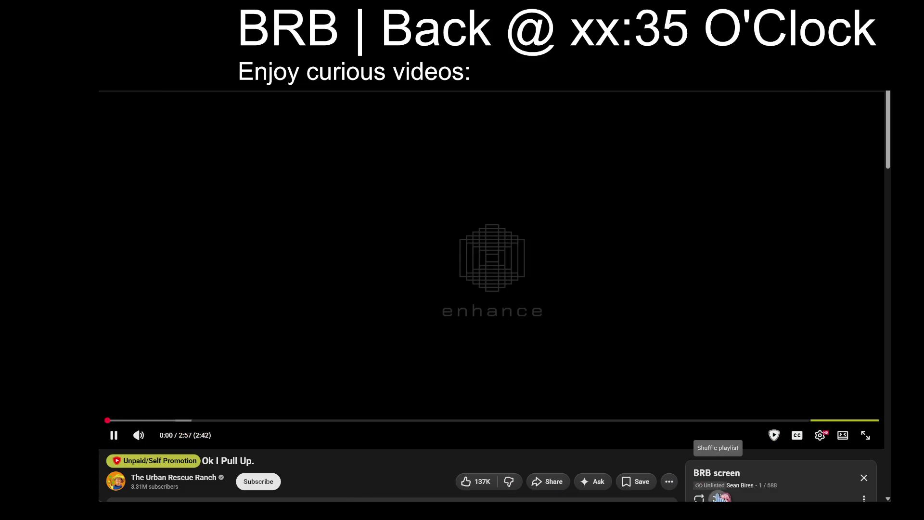
left_click(713, 492)
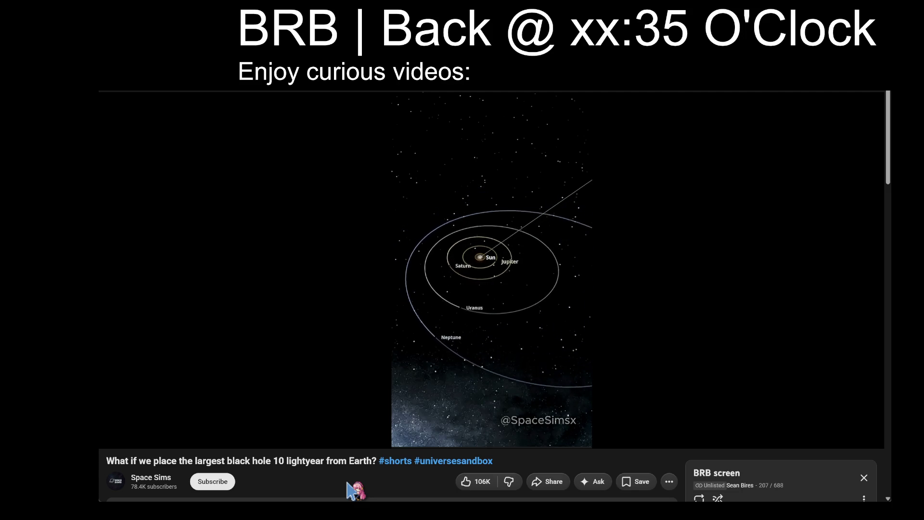
left_click(635, 481)
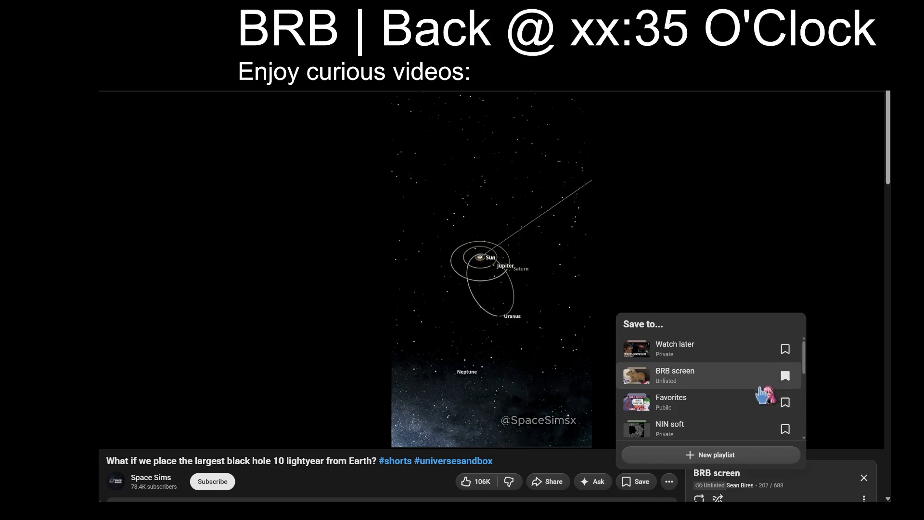
left_click(784, 374)
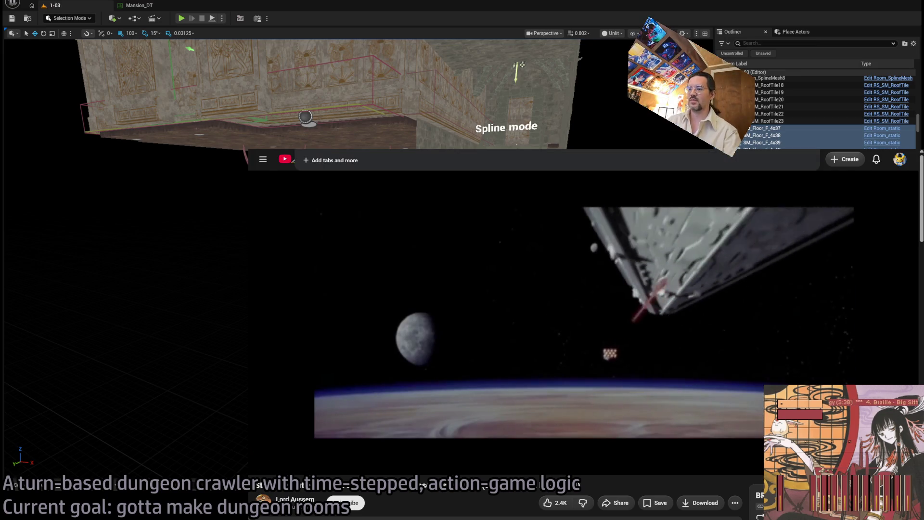
Load the Google homepage via 'goog' in the address bar, then return to the Unreal editor.
type("goog")
key("Return")
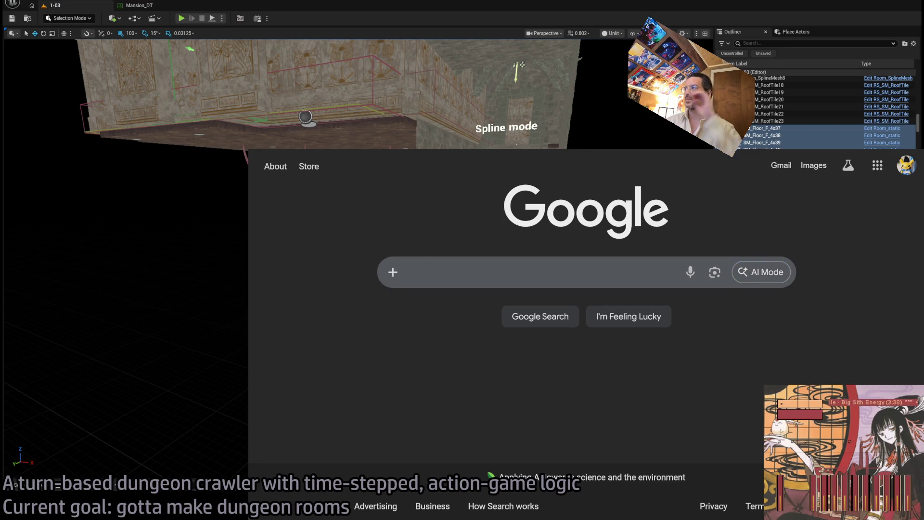
key("alt+Tab")
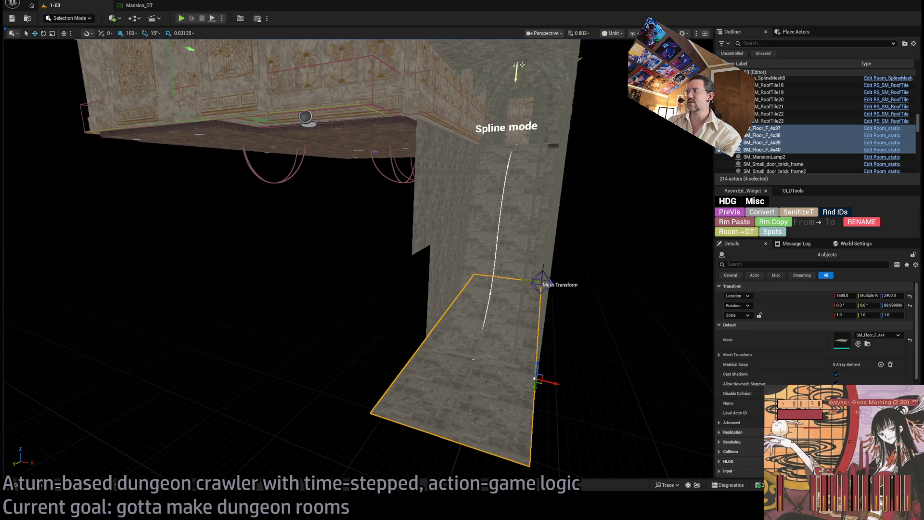
Frame the floor tiles and select door wall Room_structure66 for copying to X 1600.
scroll(357, 260, "up", 5)
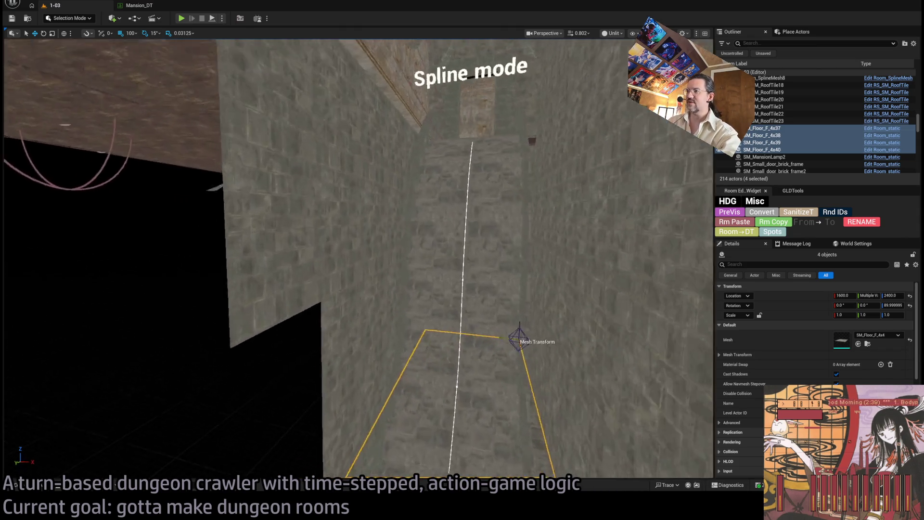
scroll(356, 260, "up", 10)
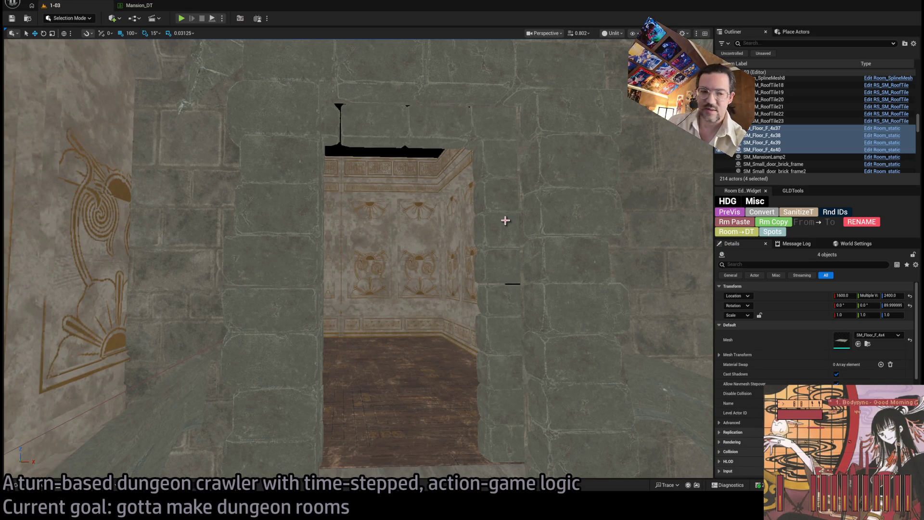
left_click_drag(502, 236, 447, 173)
key("f")
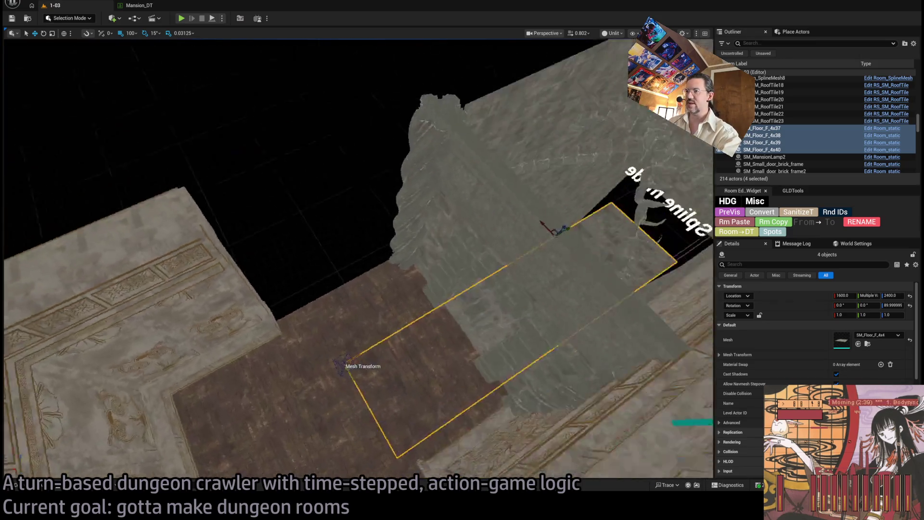
left_click(419, 271)
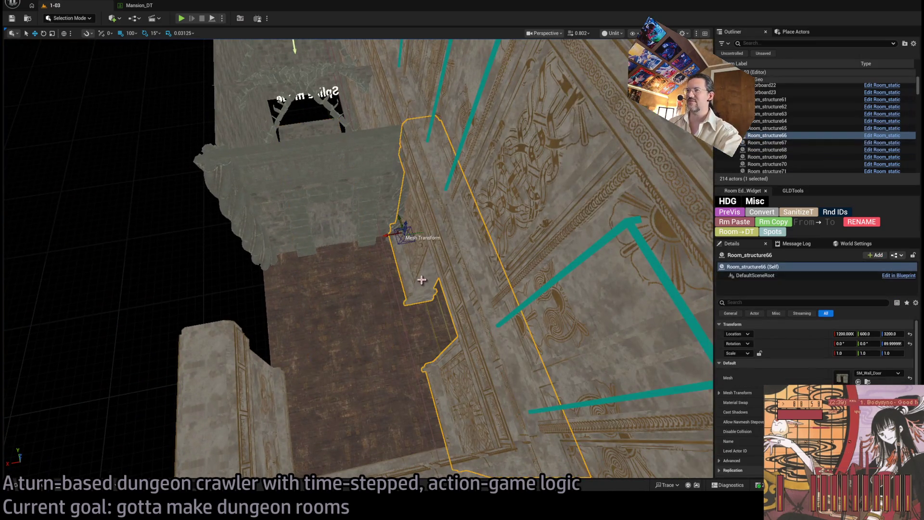
mouse_move(418, 271)
left_mouse_down()
mouse_move(431, 287)
mouse_move(330, 297)
left_mouse_up()
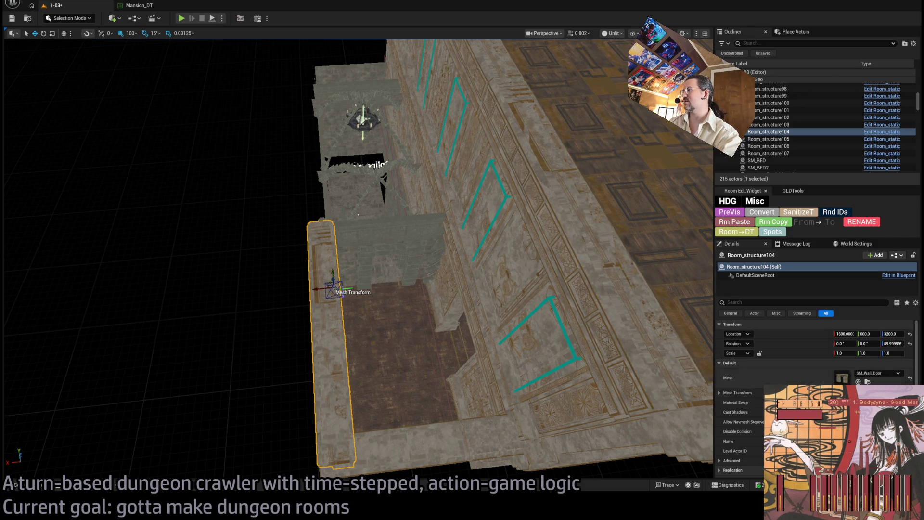
Swap the copied wall's mesh for the standard wall, set grid snap to 10, and slide it along Y.
left_click(858, 382)
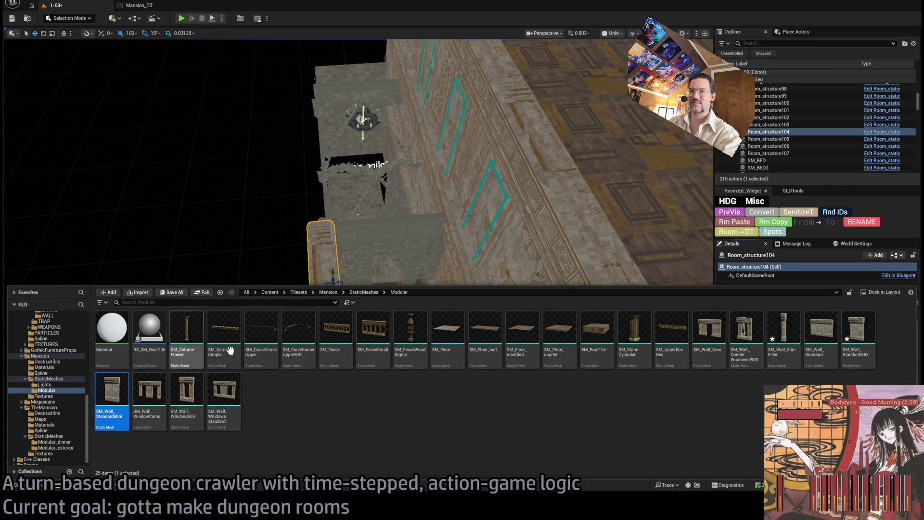
scroll(501, 272, "up", 2)
left_click_drag(501, 272, 510, 202)
mouse_move(554, 362)
left_mouse_down()
mouse_move(554, 385)
mouse_move(554, 363)
mouse_move(464, 365)
left_mouse_up()
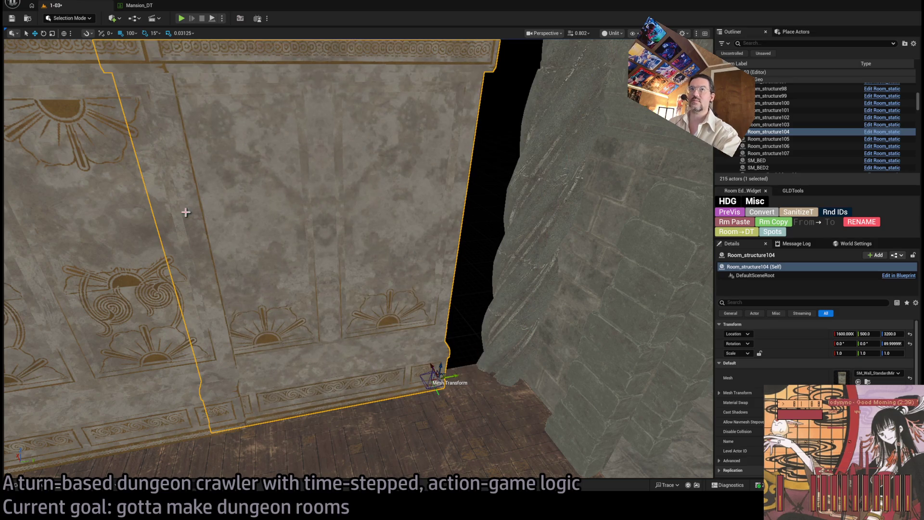
left_click(131, 33)
left_click(155, 79)
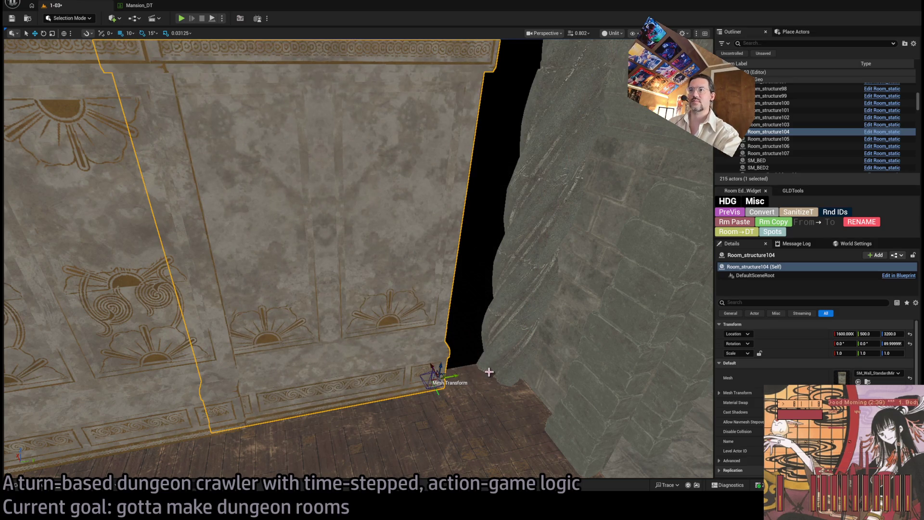
mouse_move(451, 376)
left_mouse_down()
mouse_move(470, 375)
mouse_move(262, 384)
mouse_move(464, 370)
mouse_move(512, 351)
mouse_move(498, 374)
mouse_move(517, 367)
mouse_move(359, 318)
mouse_move(316, 208)
left_mouse_up()
With grid snap at 100, move the bedroom ceiling roof tile over the side room.
left_click(411, 152)
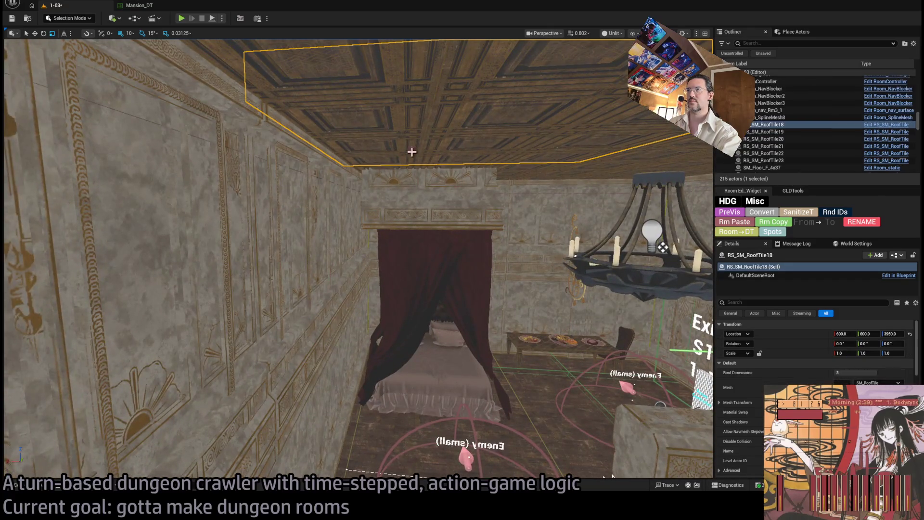
mouse_move(411, 152)
left_mouse_down()
mouse_move(472, 206)
mouse_move(539, 201)
mouse_move(226, 103)
mouse_move(111, 41)
left_mouse_up()
key("bracketright")
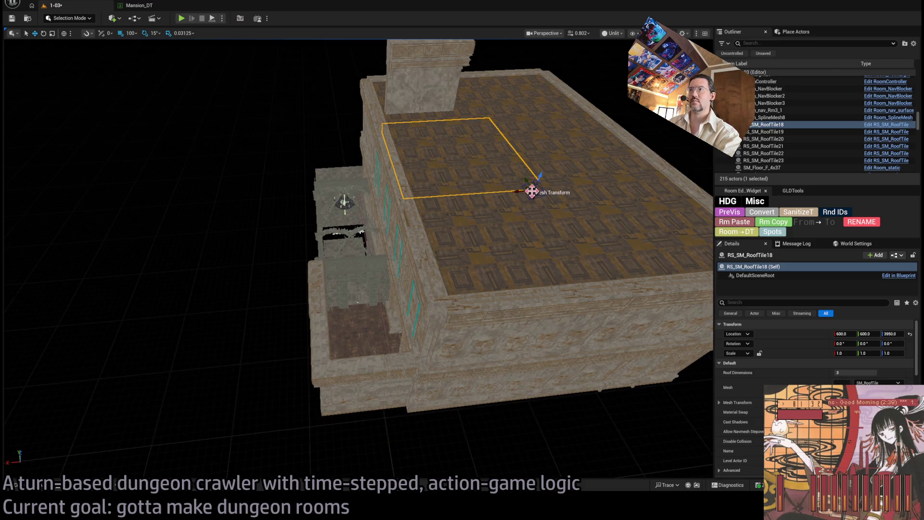
mouse_move(527, 187)
left_mouse_down()
mouse_move(305, 258)
mouse_move(425, 285)
left_mouse_up()
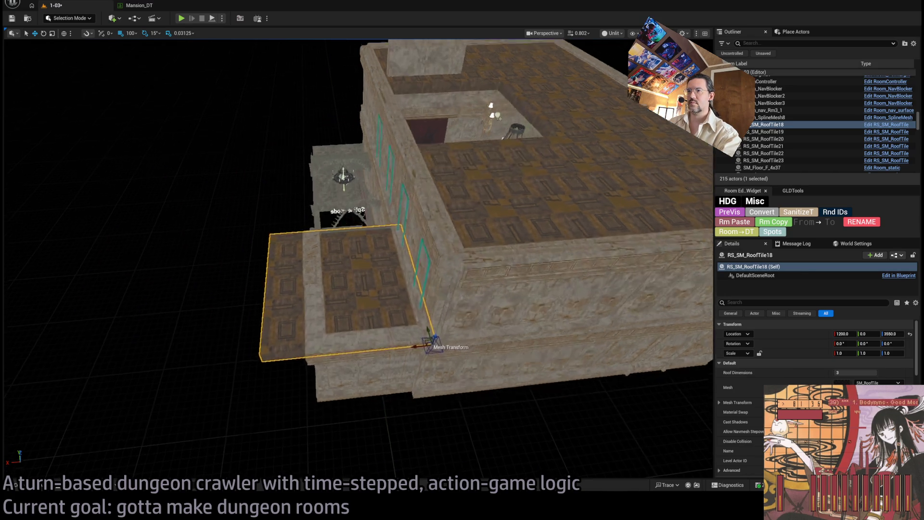
Set the roof tile's dimensions to 2 and add two smaller copies shifted along Y and X.
key("w")
key("w")
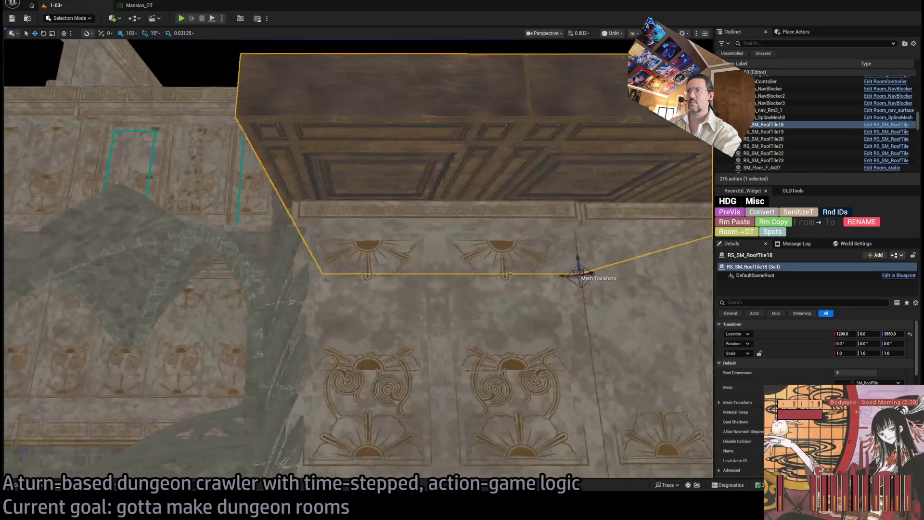
key("w")
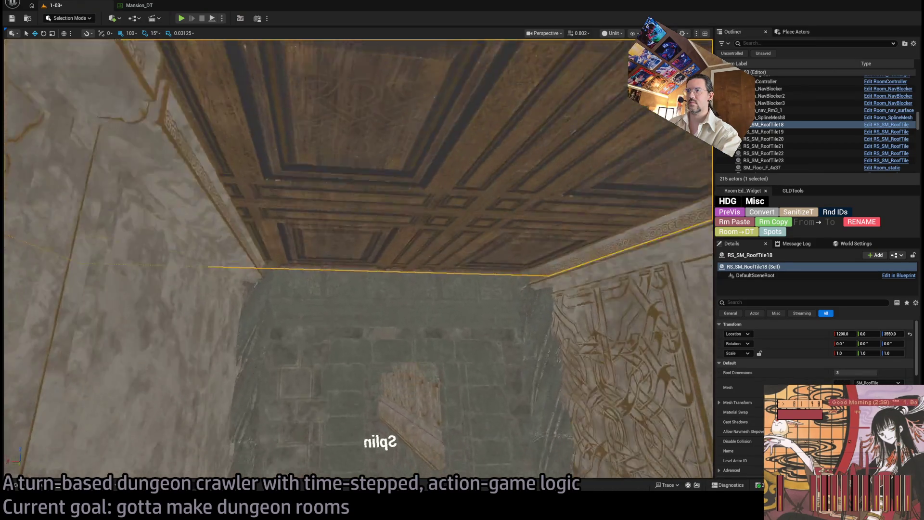
key("s")
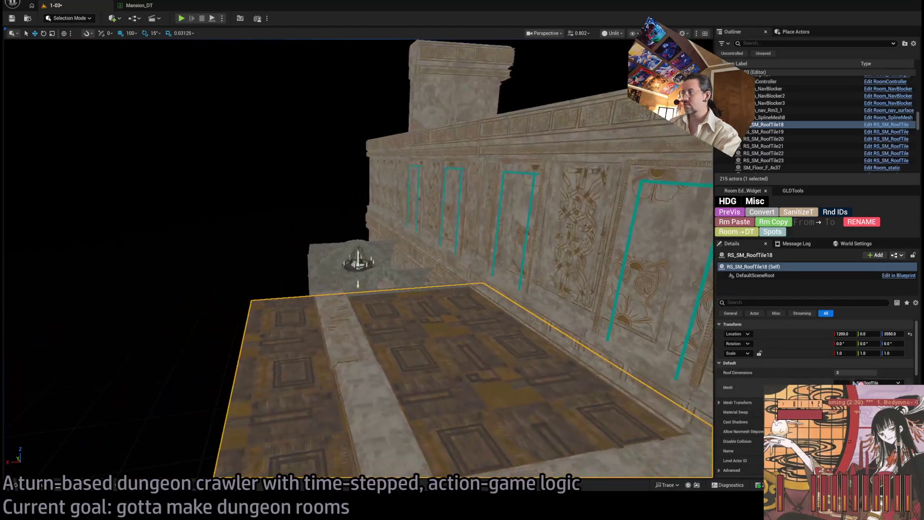
left_click_drag(843, 372, 803, 375)
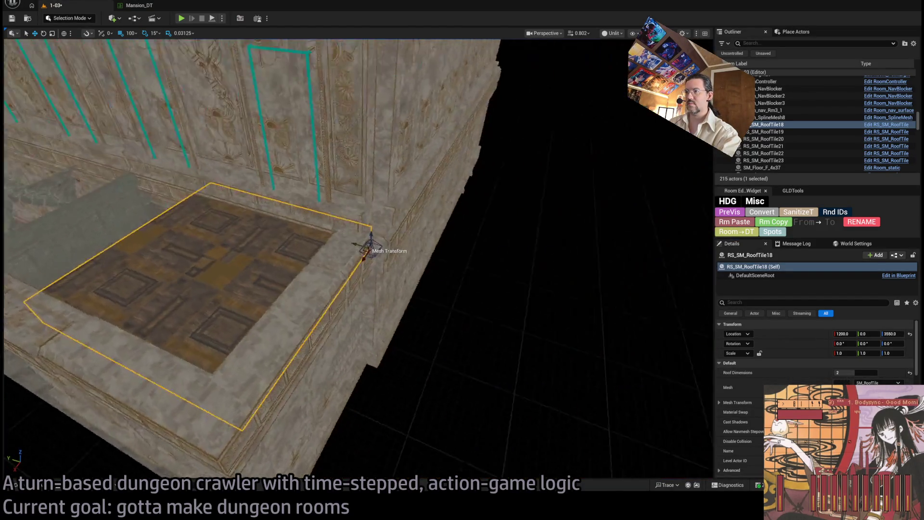
mouse_move(361, 247)
left_mouse_down()
mouse_move(520, 363)
mouse_move(467, 312)
mouse_move(329, 290)
left_mouse_up()
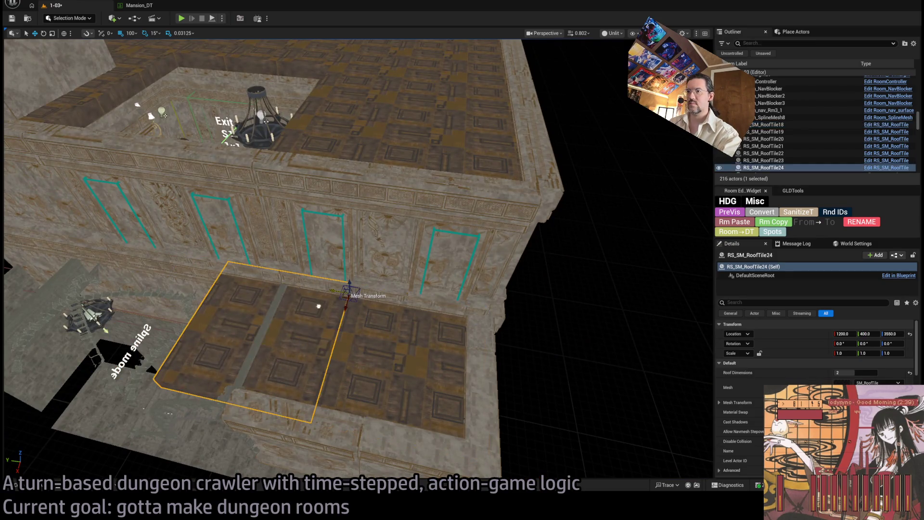
left_click_drag(861, 373, 847, 373)
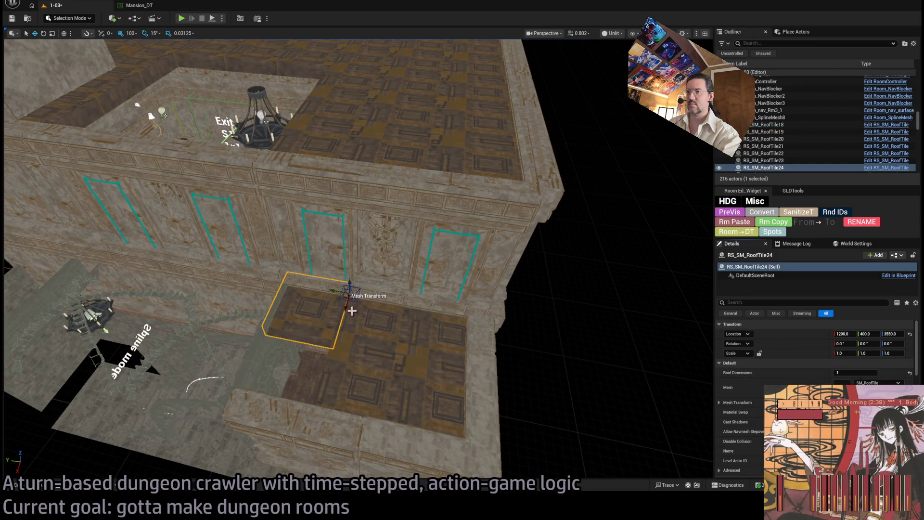
mouse_move(352, 311)
left_mouse_down()
mouse_move(337, 385)
mouse_move(637, 334)
mouse_move(480, 388)
mouse_move(493, 392)
left_mouse_up()
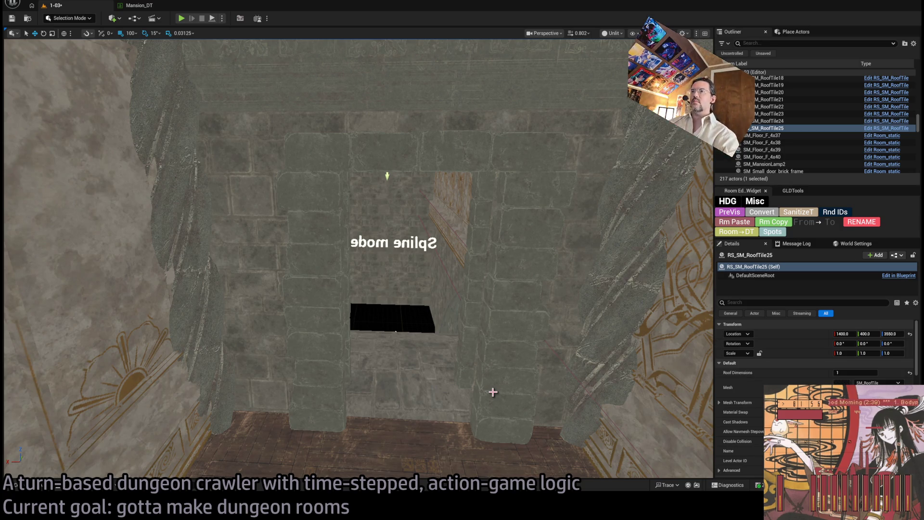
Select walls SM_Wall_F_2x95 and 2x96, duplicating them and raising the copies to Z 3400.
mouse_move(450, 333)
left_mouse_down()
mouse_move(363, 309)
mouse_move(363, 462)
mouse_move(404, 157)
left_mouse_up()
left_click_drag(448, 289, 439, 252)
left_click(458, 272)
left_click(436, 352)
left_click(384, 362, "ctrl")
mouse_move(310, 401)
left_mouse_down()
mouse_move(297, 392)
mouse_move(420, 300)
left_mouse_up()
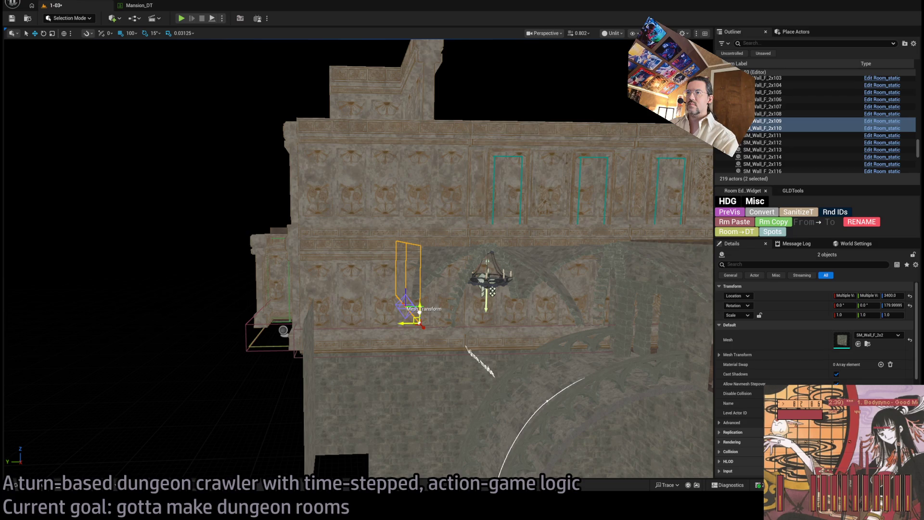
key("f")
Set location snap to 10 then 5 and raise the wall pair to Z 3415.
scroll(357, 258, "up", 3)
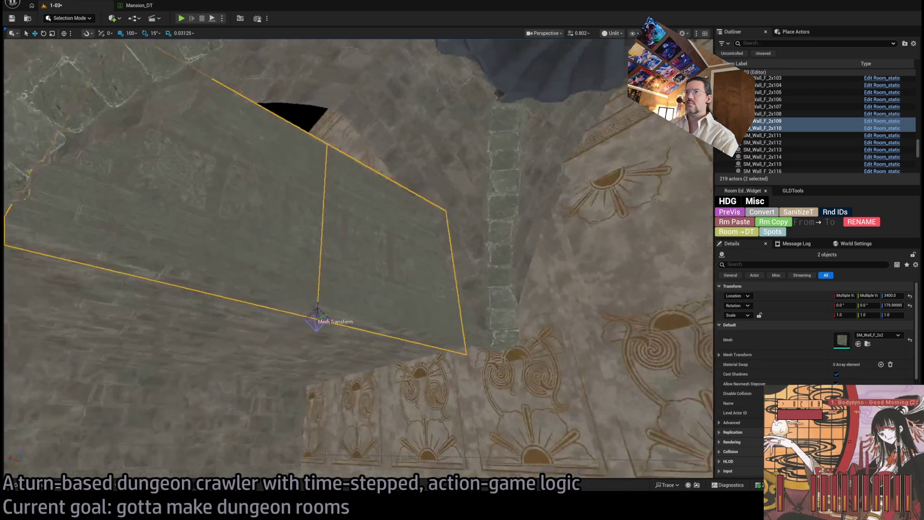
left_click(130, 33)
left_click(132, 54)
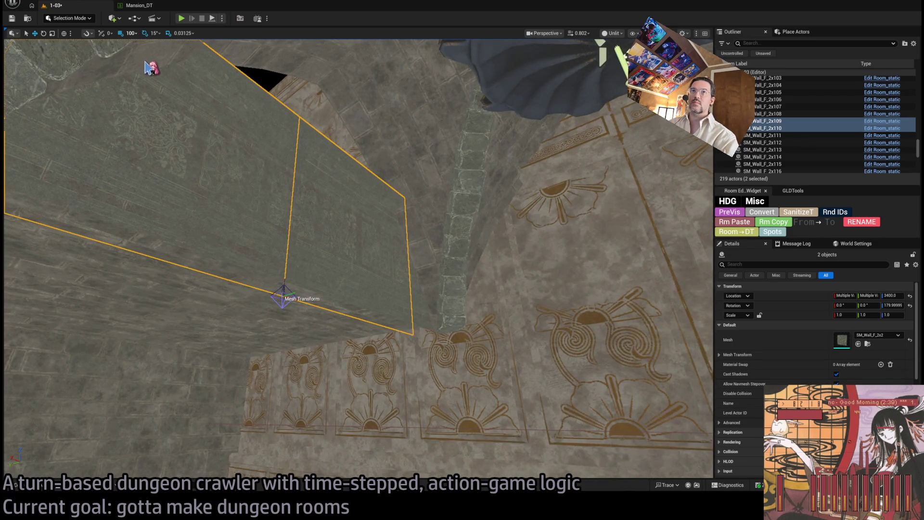
left_click_drag(305, 297, 365, 279)
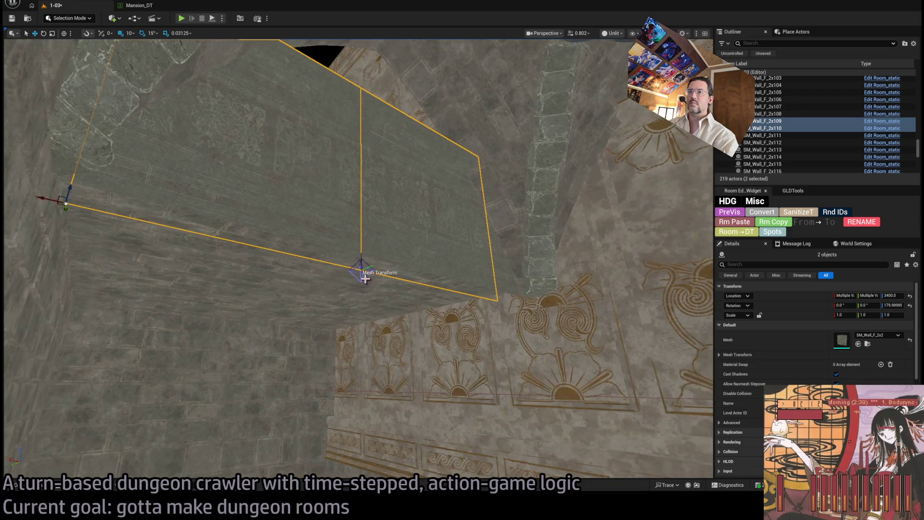
mouse_move(67, 208)
left_mouse_down()
mouse_move(72, 196)
mouse_move(76, 206)
mouse_move(37, 223)
mouse_move(51, 226)
left_mouse_up()
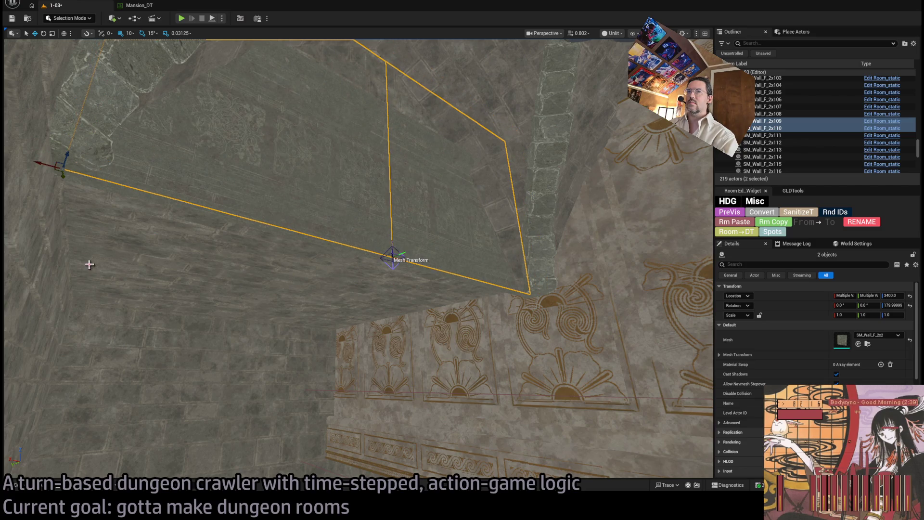
mouse_move(89, 265)
left_mouse_down()
mouse_move(81, 230)
mouse_move(103, 224)
mouse_move(89, 241)
mouse_move(89, 224)
left_mouse_up()
key("bracketleft")
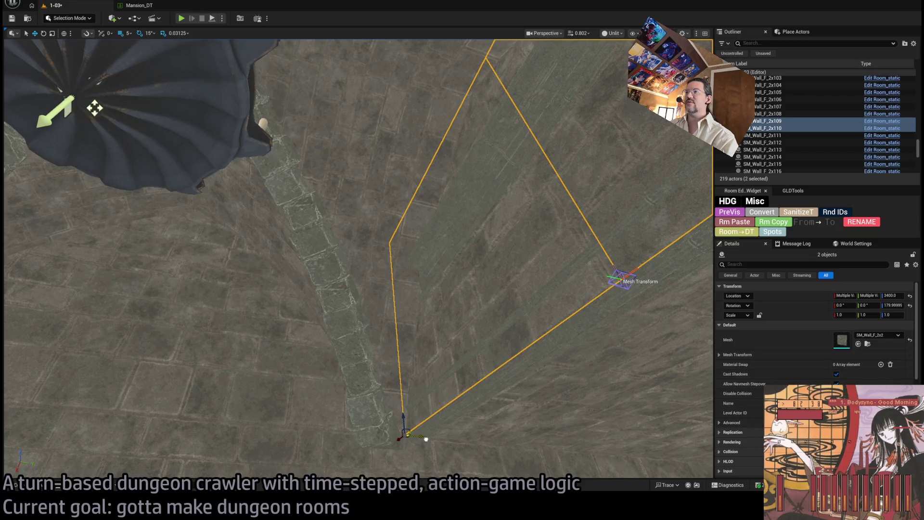
left_click_drag(430, 438, 437, 416)
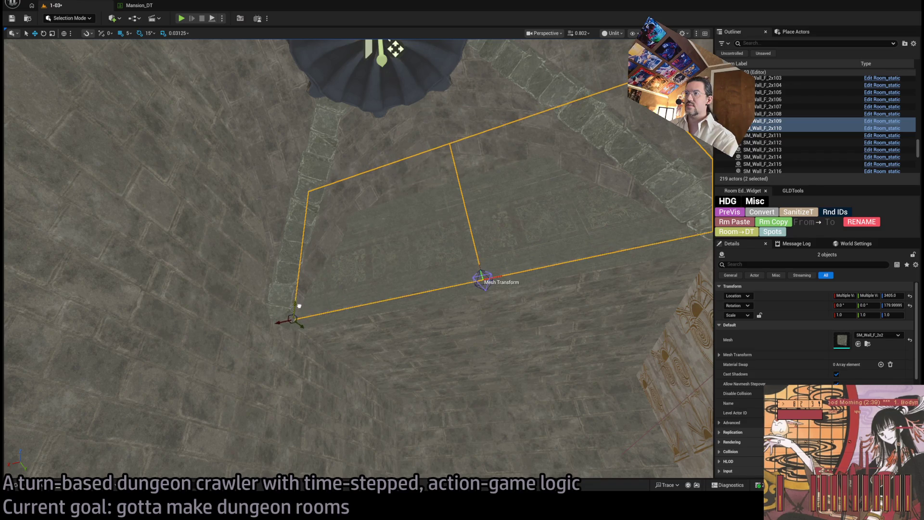
left_click_drag(299, 297, 330, 227)
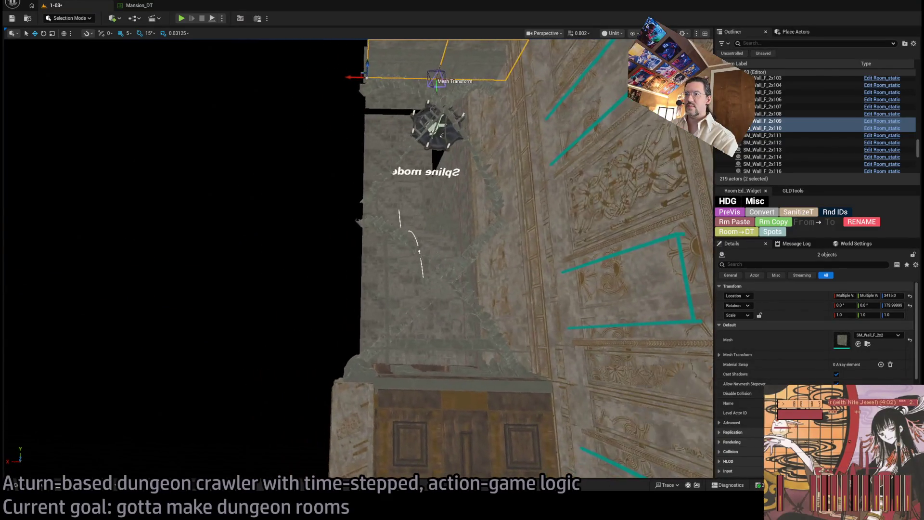
left_click_drag(530, 316, 518, 290)
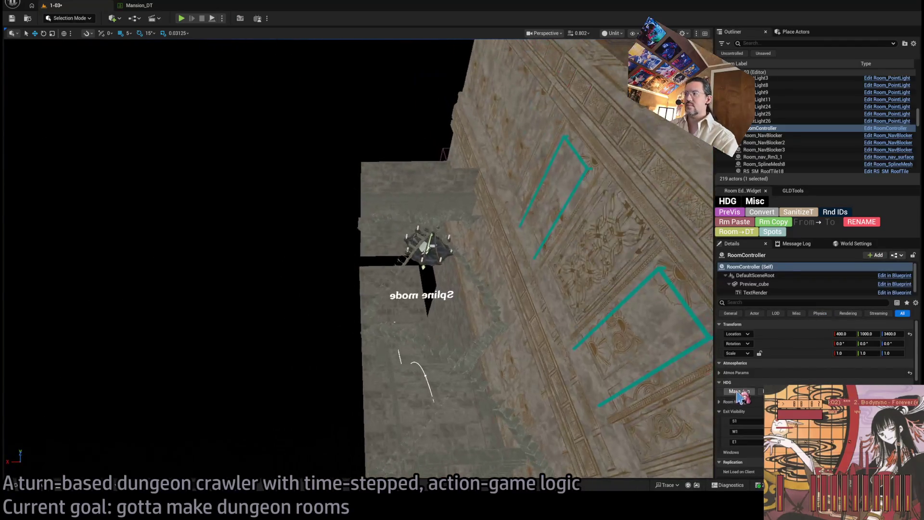
Select and frame wall piece SM_Wall_F_2x113, flying in close to the stone wall.
left_click_drag(357, 259, 363, 246)
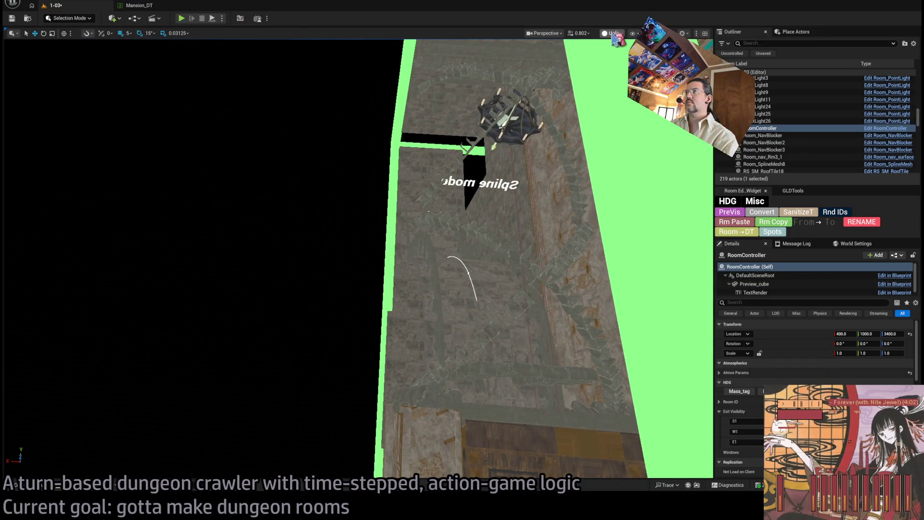
left_click_drag(446, 258, 446, 258)
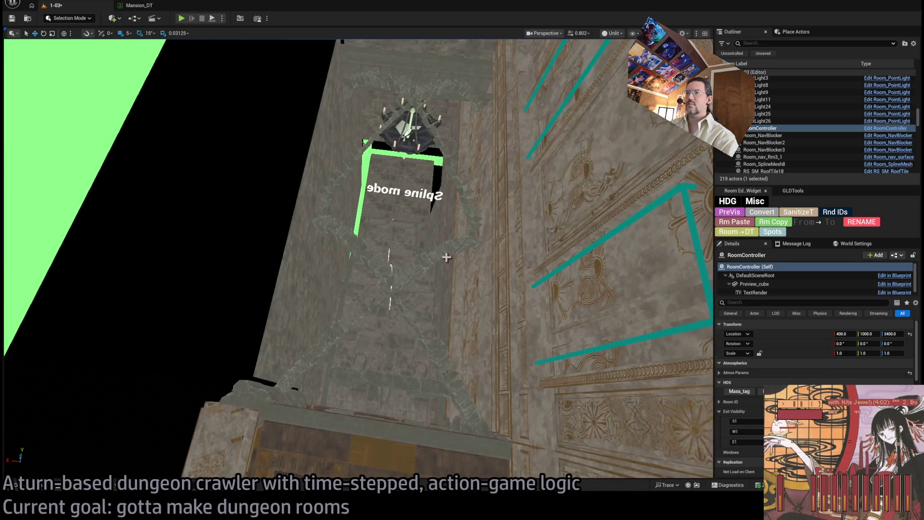
left_click(285, 315)
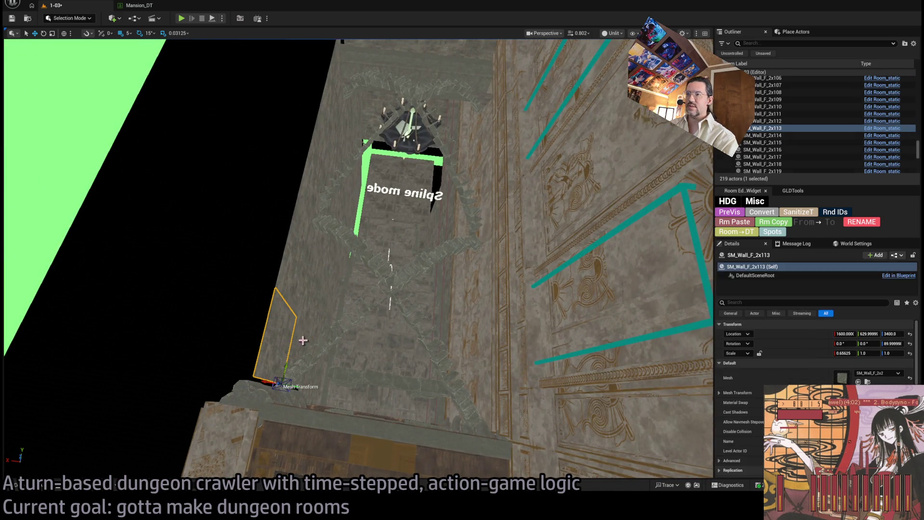
key("f")
mouse_move(356, 260)
left_mouse_down()
mouse_move(347, 250)
mouse_move(347, 197)
left_mouse_up()
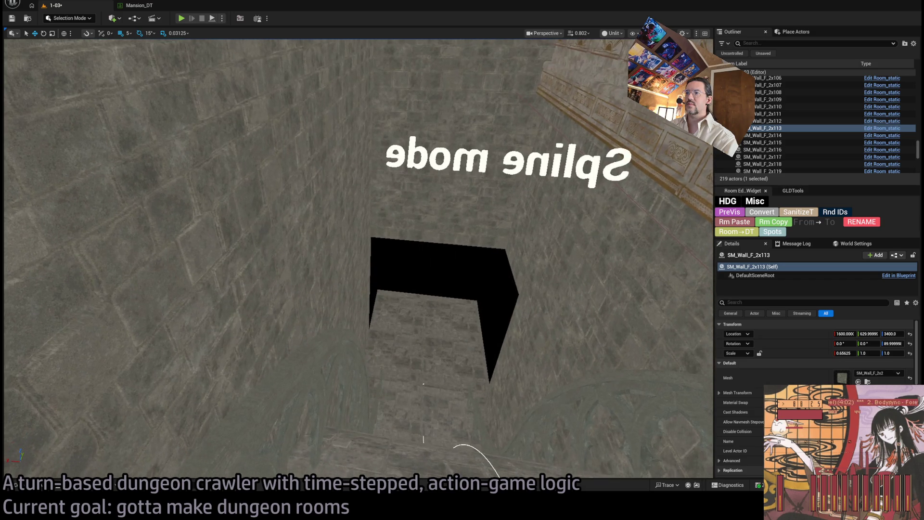
Select SM_Wall_F_2x99 and set its location to X 1600, Y 1160 in Details.
left_click(326, 254)
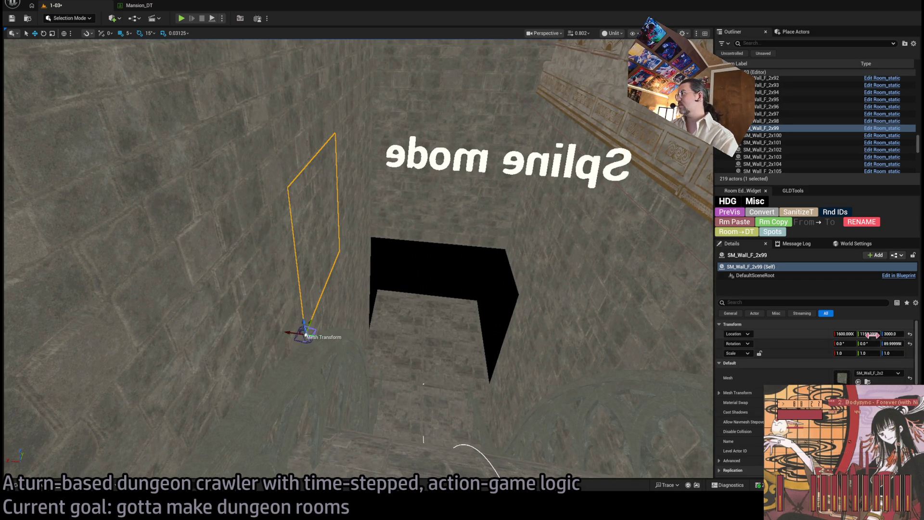
left_click_drag(868, 334, 818, 333)
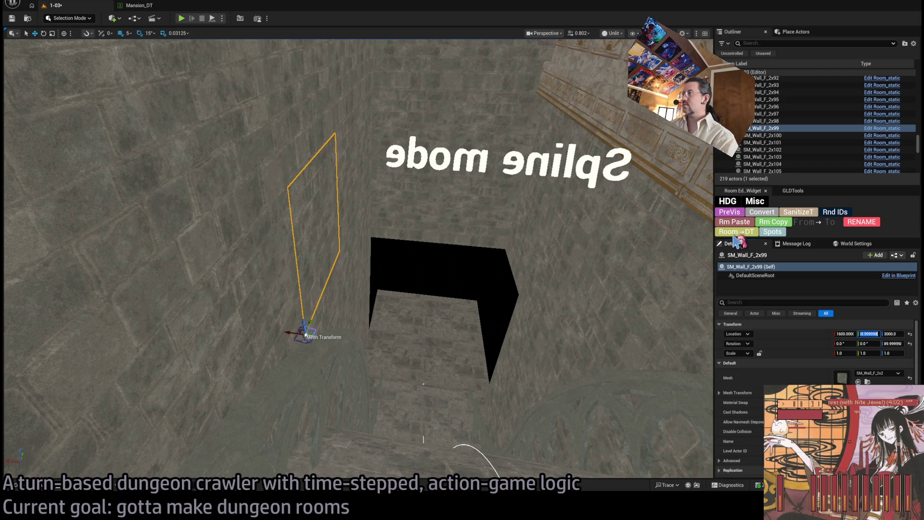
left_click(770, 235)
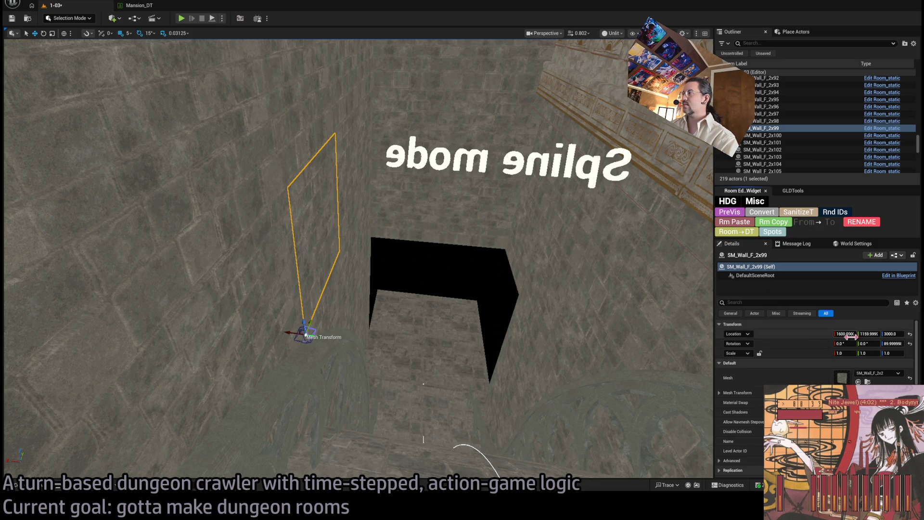
left_click_drag(862, 337, 874, 337)
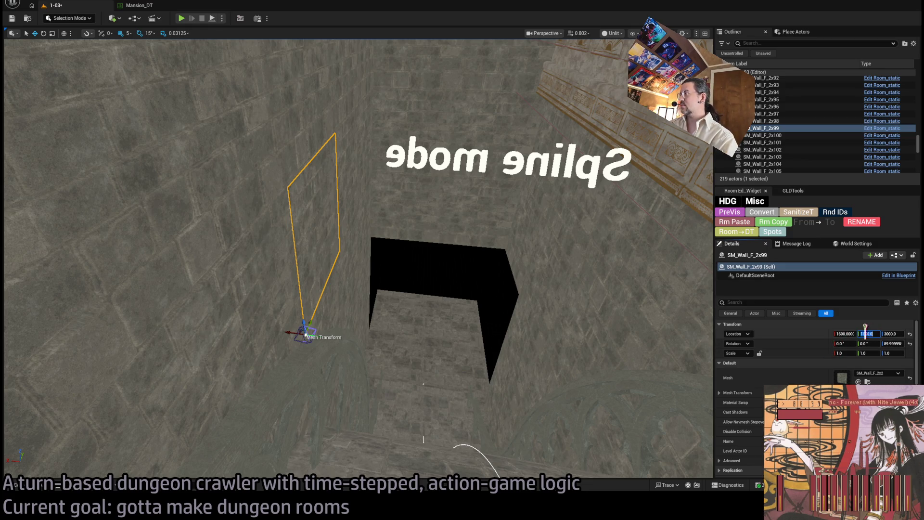
left_click_drag(855, 334, 850, 333)
mouse_move(291, 331)
left_mouse_down()
mouse_move(309, 330)
mouse_move(262, 324)
mouse_move(306, 333)
left_mouse_up()
mouse_move(445, 309)
left_mouse_down()
mouse_move(416, 215)
mouse_move(483, 243)
mouse_move(521, 217)
mouse_move(517, 364)
left_mouse_up()
Ctrl-select the lower SM_Wall_F_2x2 wall tiles, including 2x85 and 2x86.
left_click(416, 216, "ctrl")
left_click(524, 455, "ctrl")
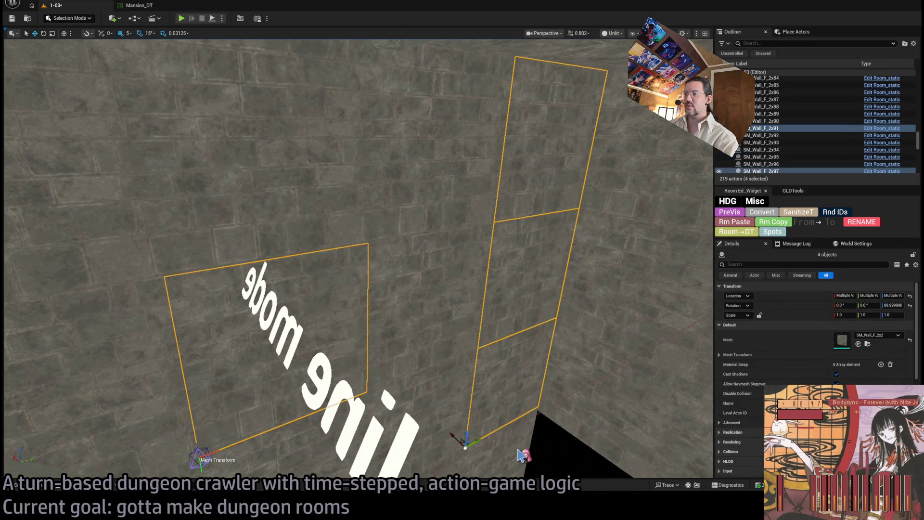
left_click(434, 391, "ctrl")
left_click(434, 340, "ctrl")
left_click(361, 382, "ctrl")
mouse_move(361, 382)
left_mouse_down()
mouse_move(101, 365)
mouse_move(437, 427)
left_mouse_up()
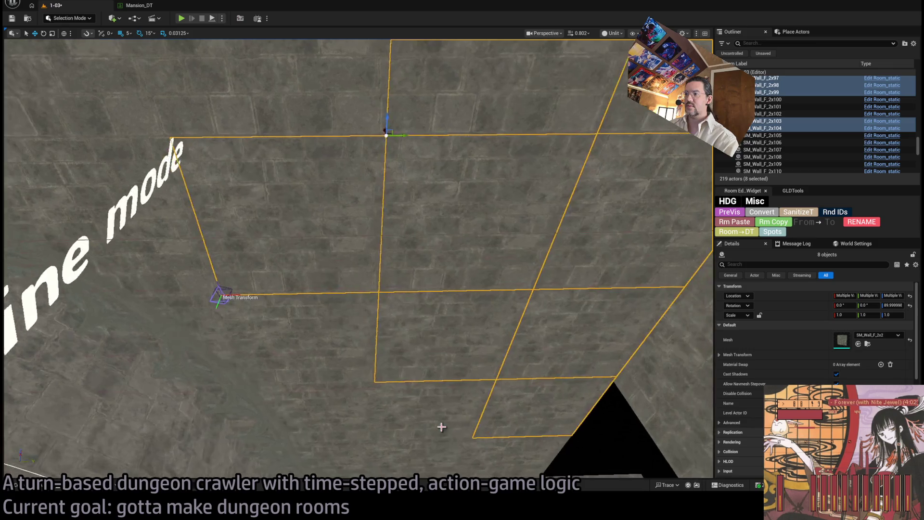
left_click(437, 427, "ctrl")
left_click(487, 443, "ctrl")
mouse_move(486, 443)
left_mouse_down()
mouse_move(398, 429)
mouse_move(399, 386)
left_mouse_up()
left_click(399, 386, "ctrl")
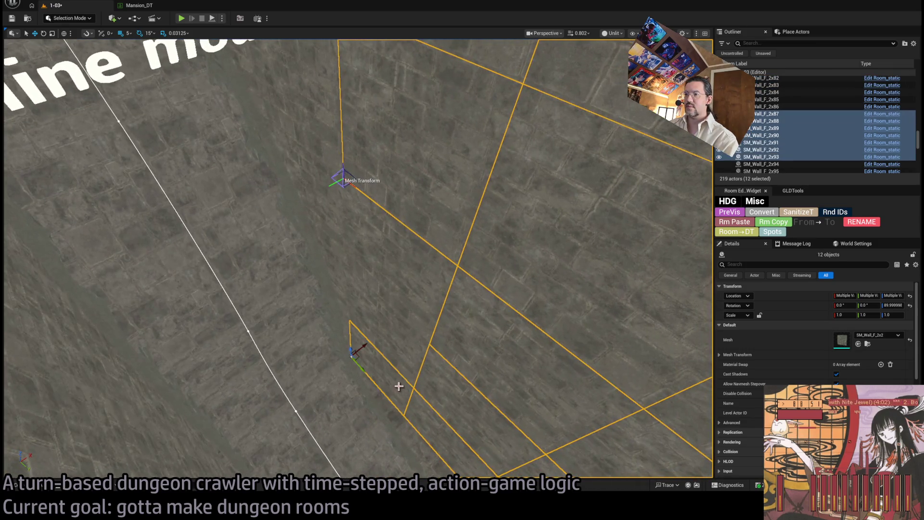
left_click(391, 343, "ctrl")
left_click(407, 270, "ctrl")
Add the upper wall tiles, including 2x107, 2x108, 2x111, 2x82 and 2x83, to the selection.
left_click_drag(407, 270, 377, 236)
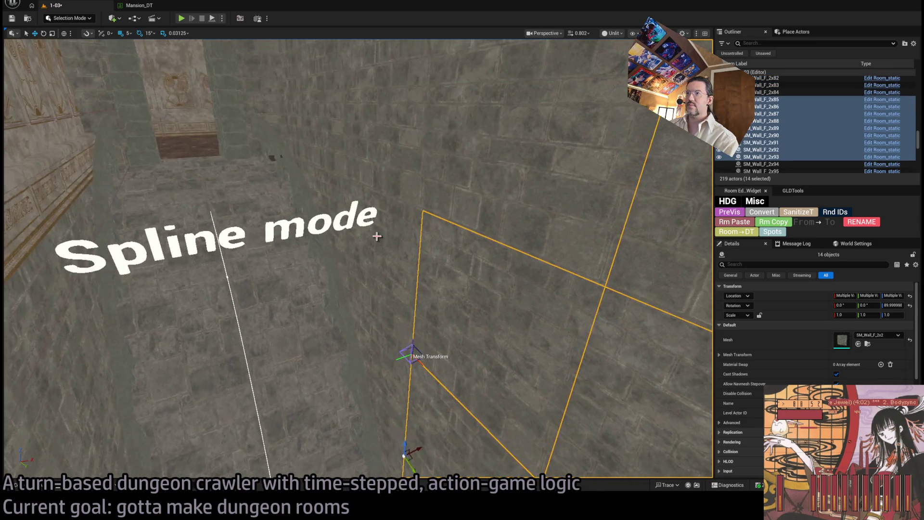
left_click(399, 279, "ctrl")
left_click(478, 179, "ctrl")
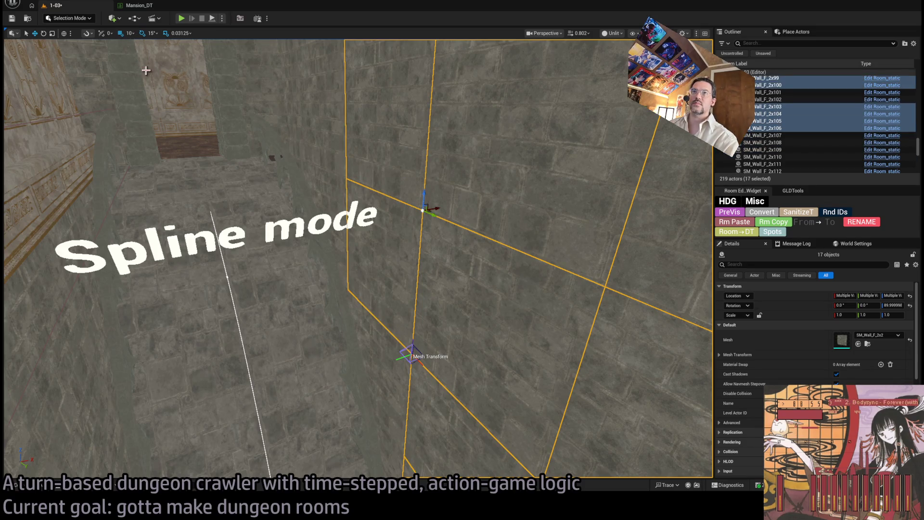
left_click(330, 132, "ctrl")
left_click(303, 118, "ctrl")
left_click_drag(303, 118, 323, 53)
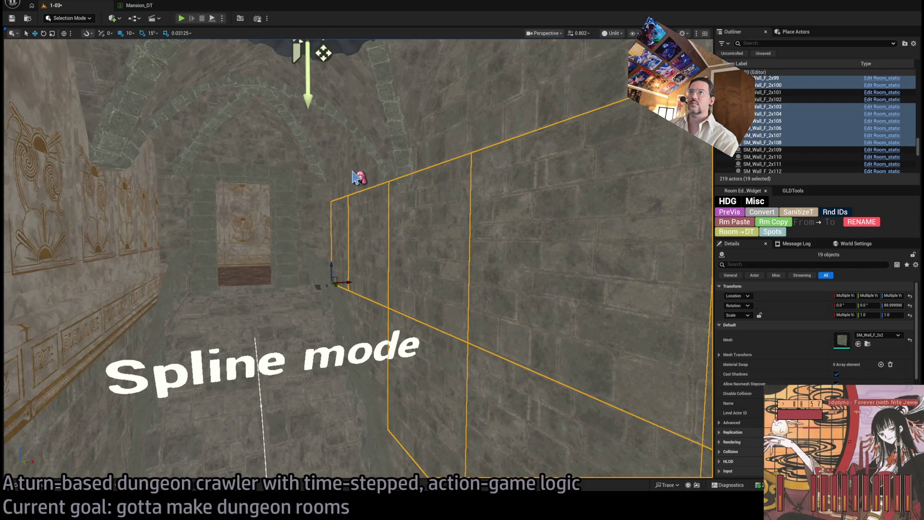
left_click(347, 196, "ctrl")
mouse_move(346, 196)
left_mouse_down()
mouse_move(231, 136)
mouse_move(325, 241)
left_mouse_up()
left_click(426, 235, "ctrl")
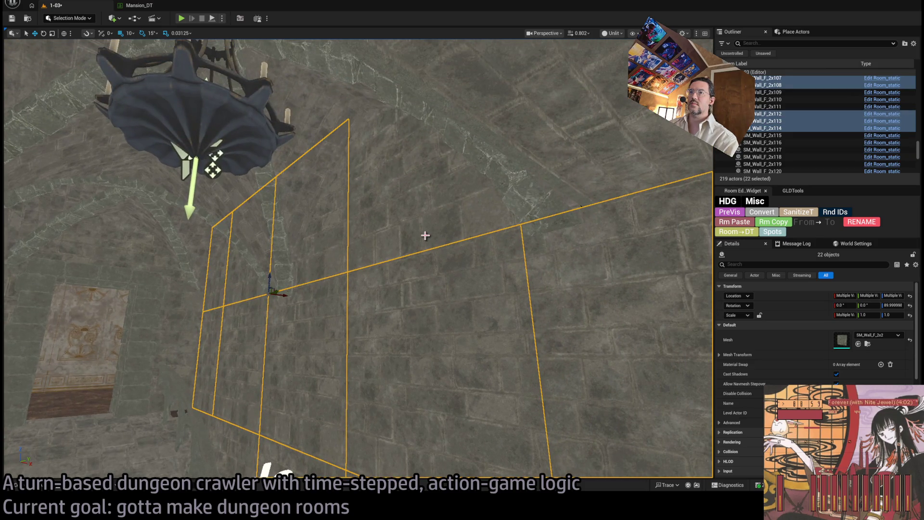
left_click(425, 235, "ctrl")
mouse_move(489, 231)
left_mouse_down()
mouse_move(431, 254)
mouse_move(423, 138)
mouse_move(380, 246)
left_mouse_up()
left_click(406, 264, "ctrl")
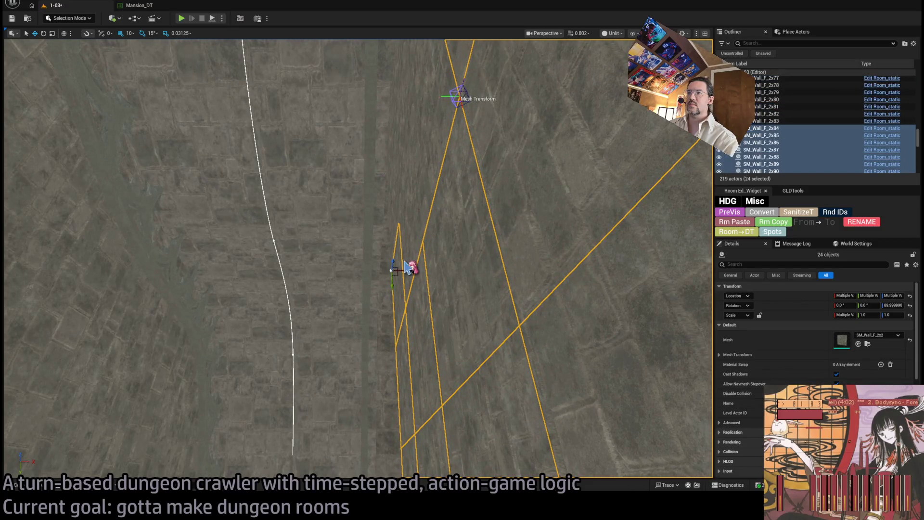
left_click(423, 222, "ctrl")
left_click(426, 144, "ctrl")
Add the far-end tiles 2x77 through 2x81, completing the 34-piece wall selection.
mouse_move(423, 138)
left_mouse_down()
mouse_move(413, 269)
mouse_move(388, 111)
left_mouse_up()
left_click(370, 136, "ctrl")
left_click(379, 216, "ctrl")
left_click(378, 234, "ctrl")
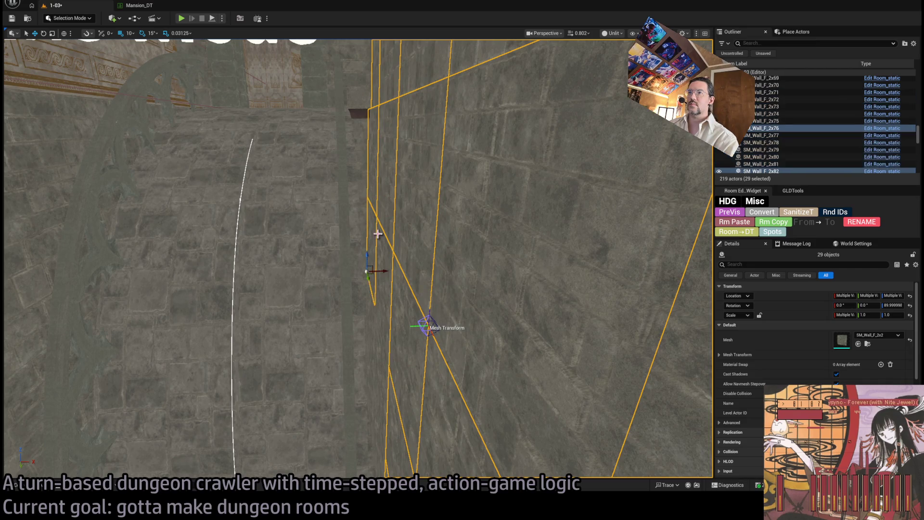
left_click(380, 303, "ctrl")
left_click(371, 323, "ctrl")
left_click(368, 380, "ctrl")
left_click(373, 400, "ctrl")
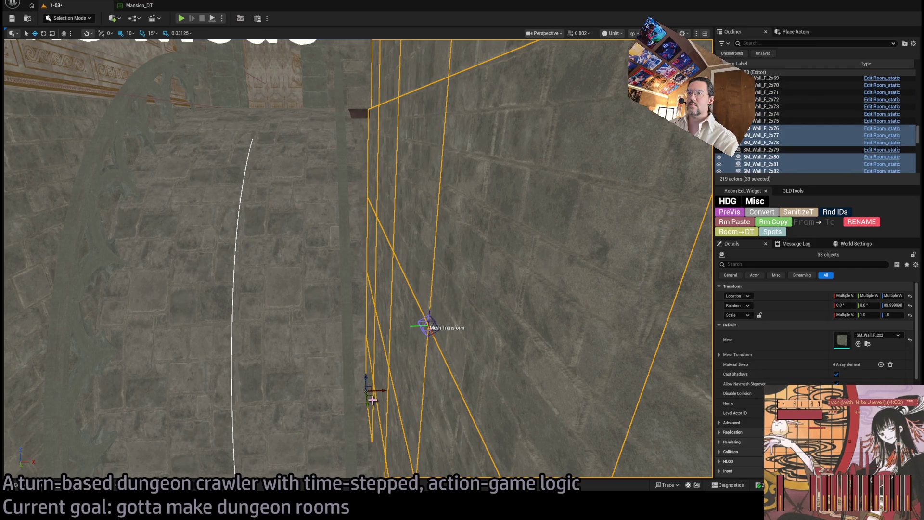
left_click(372, 417, "ctrl")
mouse_move(372, 418)
left_mouse_down()
mouse_move(395, 399)
mouse_move(400, 428)
mouse_move(410, 428)
mouse_move(503, 314)
mouse_move(493, 276)
mouse_move(433, 267)
mouse_move(440, 241)
mouse_move(421, 229)
left_mouse_up()
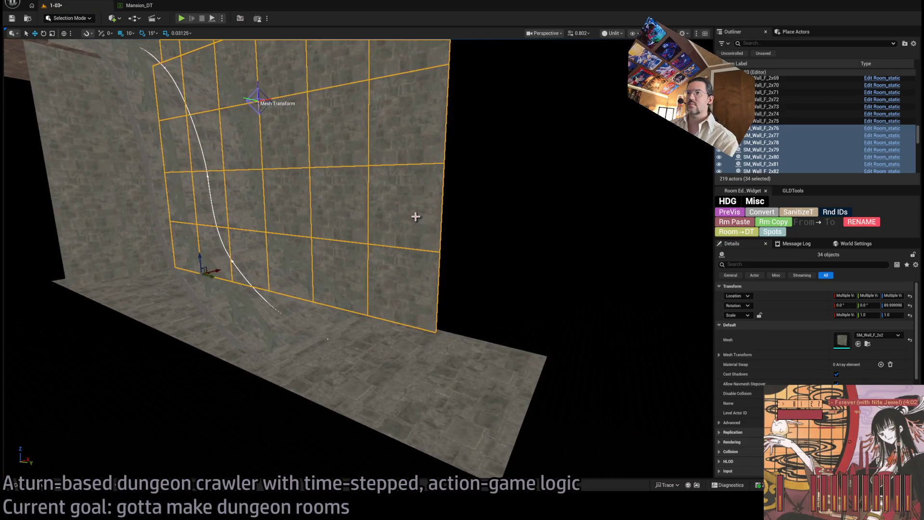
Select only the two-piece wall section and frame it in the viewport.
left_click(416, 217)
key("f")
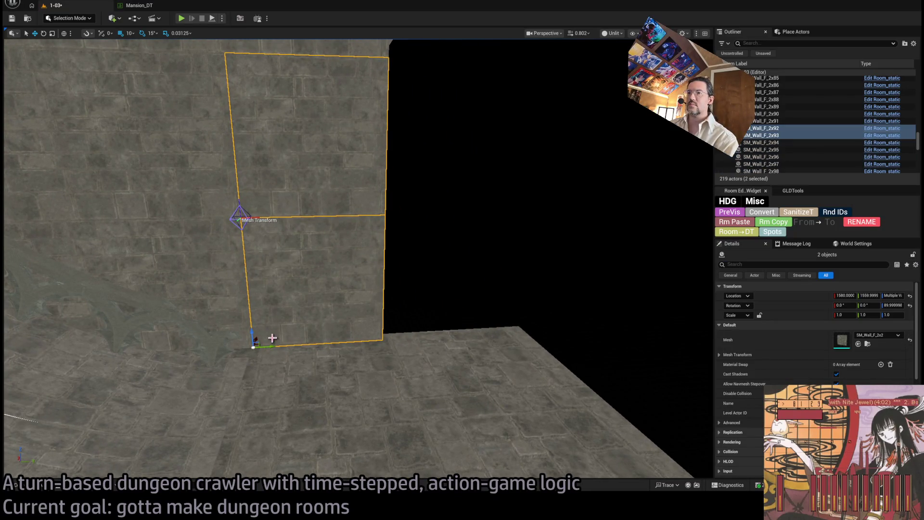
mouse_move(272, 338)
left_mouse_down()
mouse_move(260, 340)
mouse_move(407, 329)
mouse_move(385, 284)
mouse_move(385, 299)
left_mouse_up()
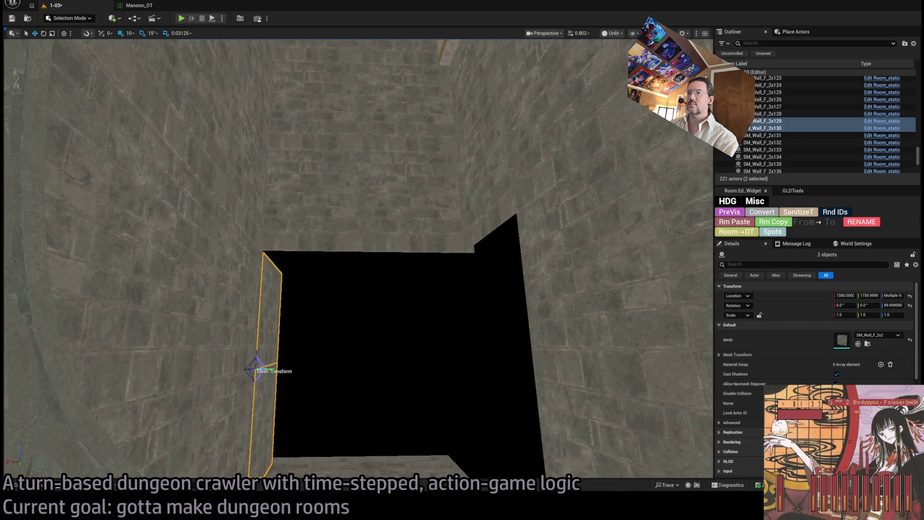
left_click_drag(410, 333, 433, 300)
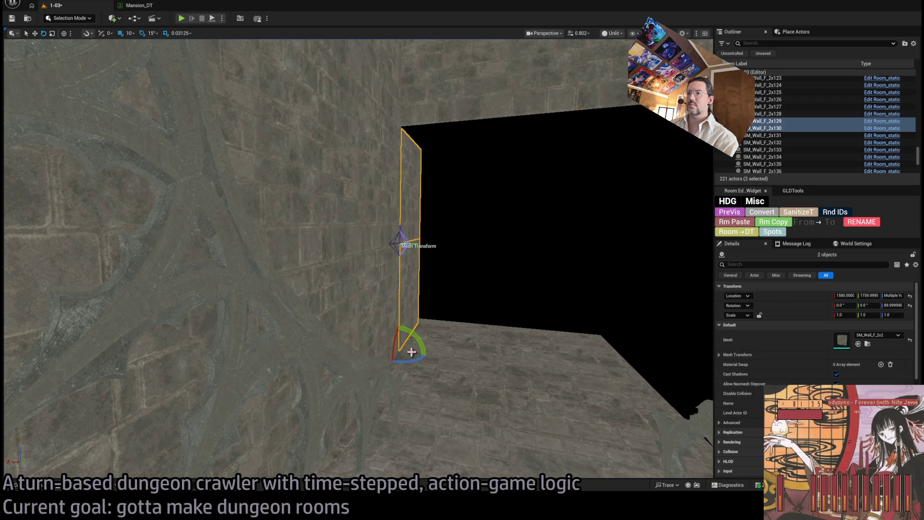
Move the two wall panels about 220 units along Y, from 1759.9 to 1979.9.
key("w")
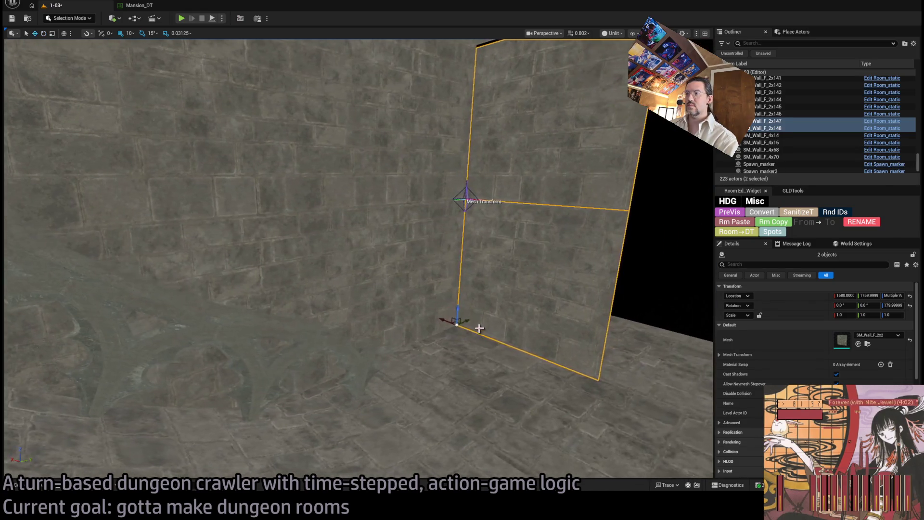
mouse_move(433, 302)
left_mouse_down()
mouse_move(462, 279)
mouse_move(521, 295)
mouse_move(646, 301)
left_mouse_up()
key("f")
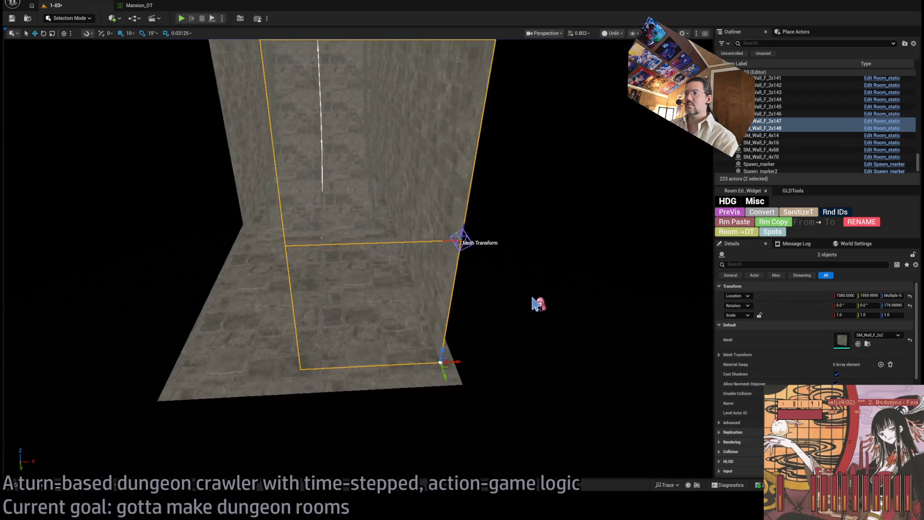
mouse_move(470, 359)
left_mouse_down()
mouse_move(347, 375)
mouse_move(277, 346)
mouse_move(262, 308)
mouse_move(431, 401)
mouse_move(508, 388)
mouse_move(345, 339)
left_mouse_up()
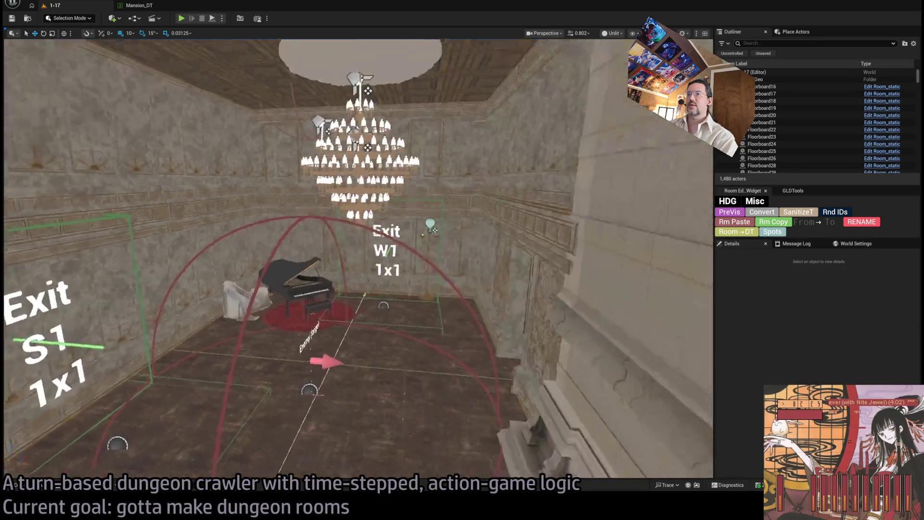
Select wall SM_Wall_F_4x37, the arched ceiling piece and the surrounding wall pieces in level 1-17.
scroll(358, 260, "up", 10)
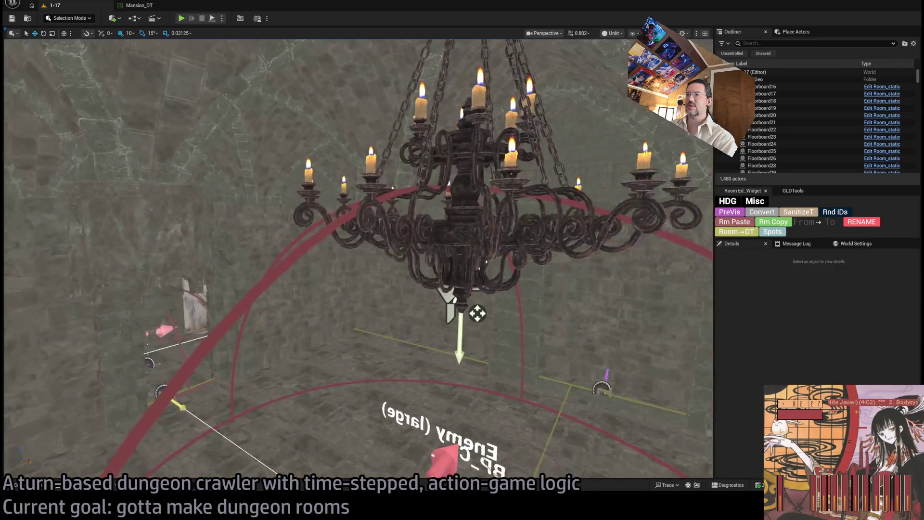
scroll(359, 260, "down", 10)
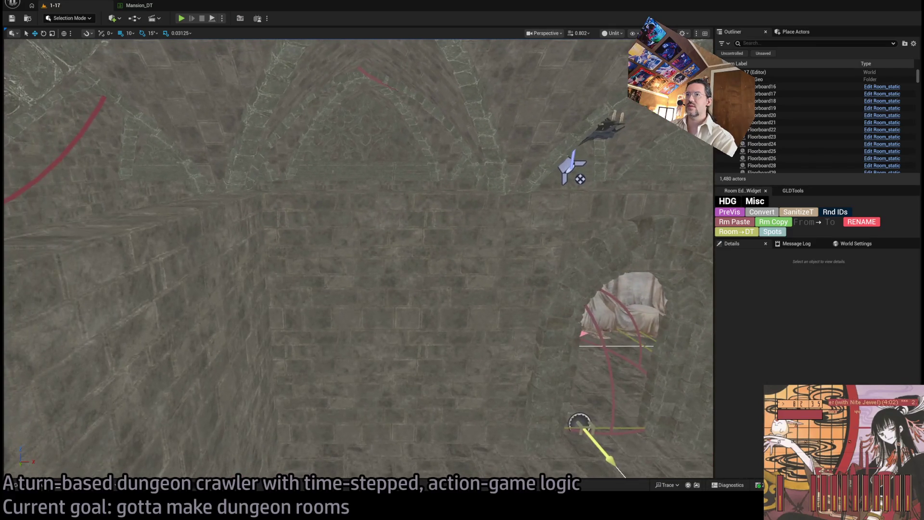
left_click(376, 263)
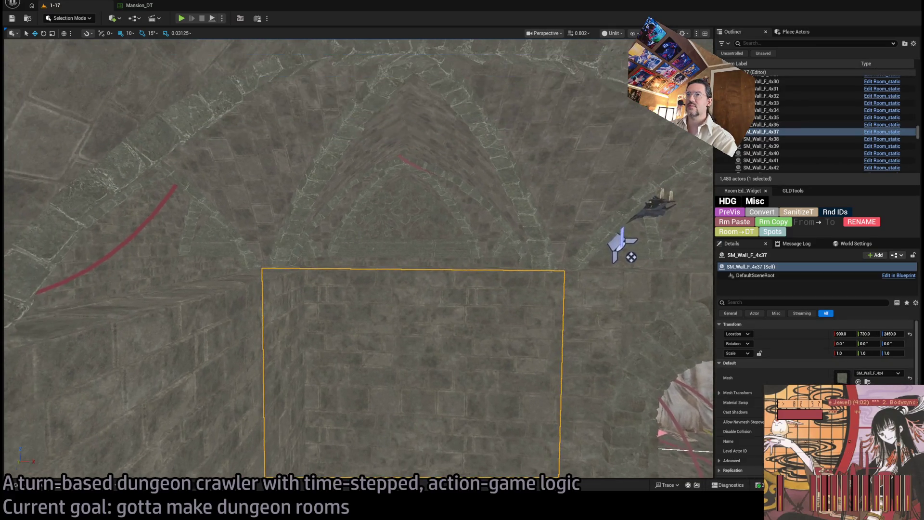
left_click(299, 192, "ctrl")
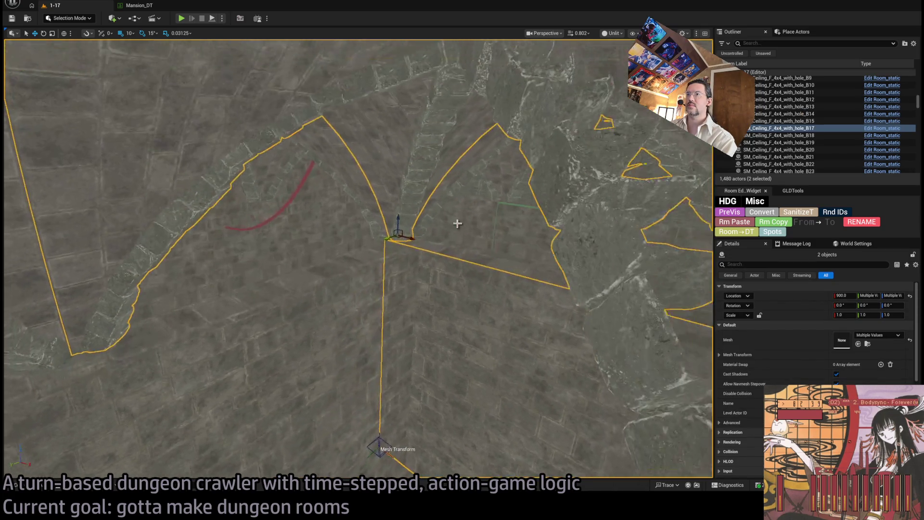
left_click(373, 260, "ctrl")
left_click(351, 343, "ctrl")
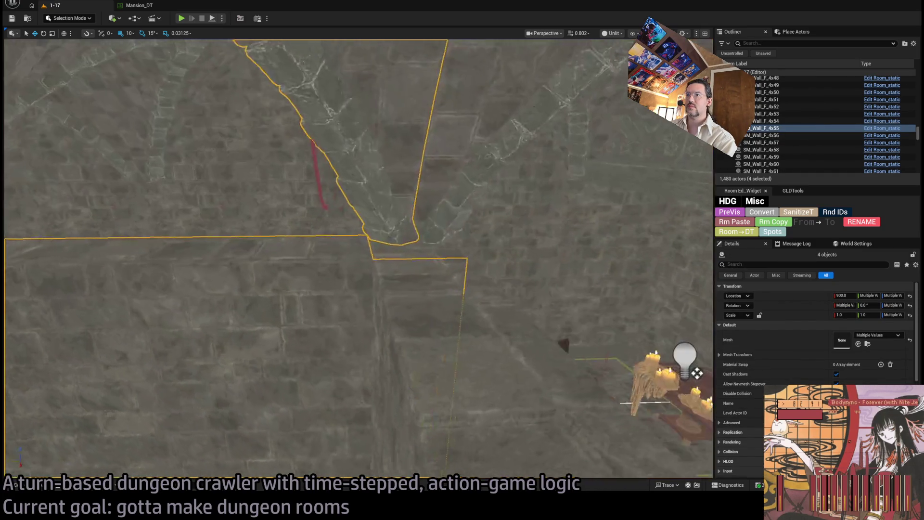
left_click(467, 338, "ctrl")
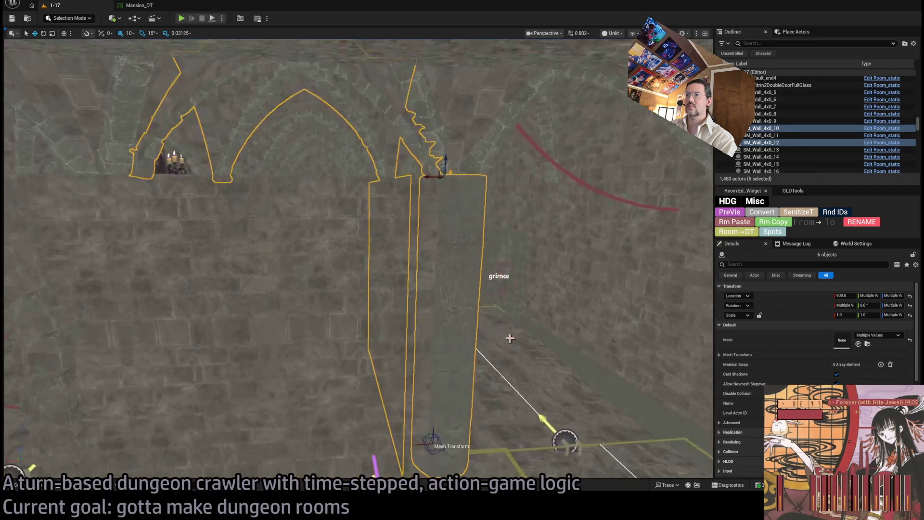
left_click(464, 287, "ctrl")
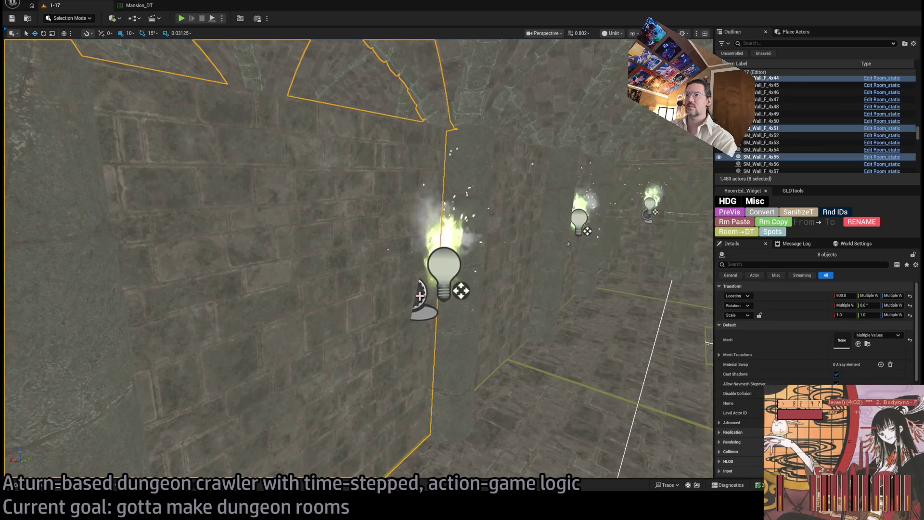
Add Dungeon_torch2 to the selection, frame it, and edit its BP_Wall_Torch Blueprint.
left_click(419, 296, "ctrl")
scroll(359, 258, "up", 5)
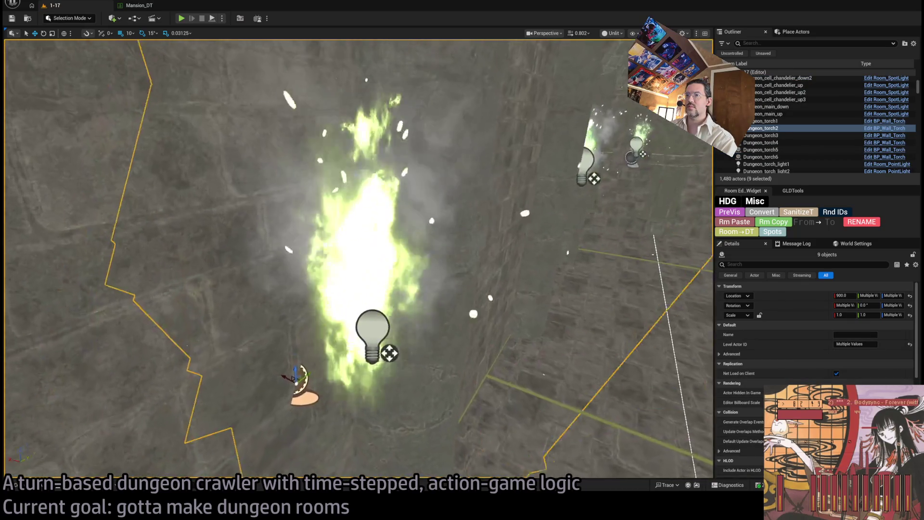
key("f")
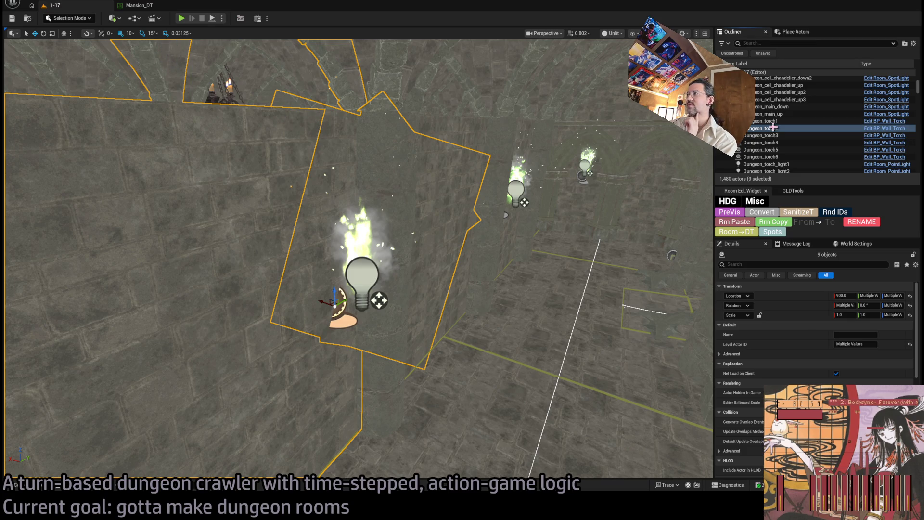
left_click(886, 128)
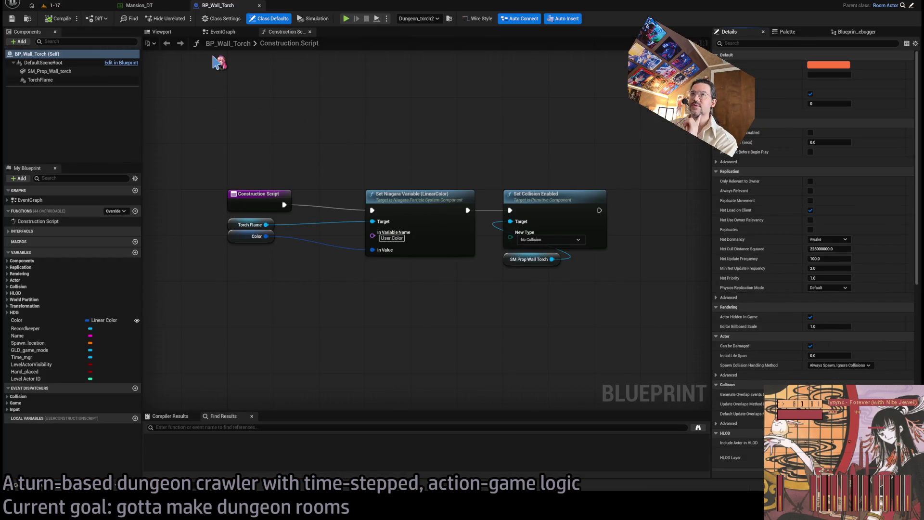
Add a Parent: Construction Script node and wire it into the execution chain.
mouse_move(254, 281)
left_mouse_down()
mouse_move(231, 219)
mouse_move(248, 277)
left_mouse_up()
left_click(276, 215)
key("ctrl+v")
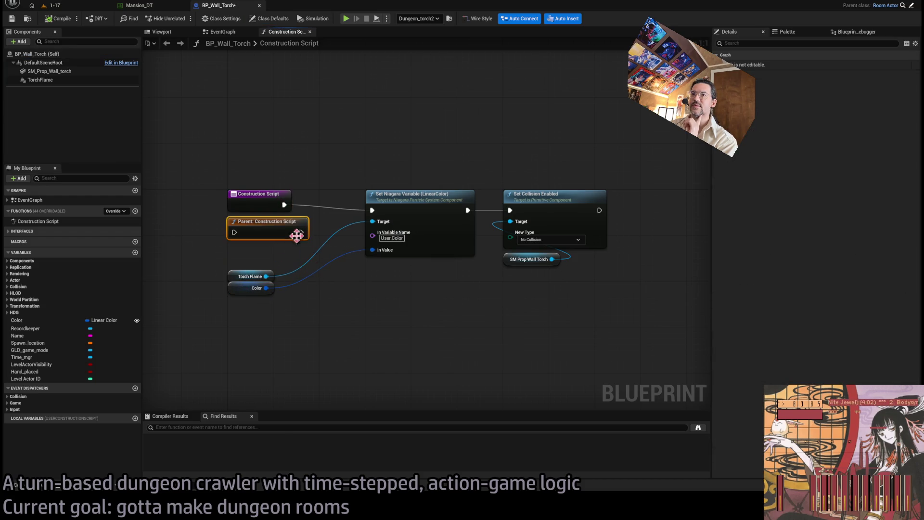
left_click_drag(302, 232, 373, 210)
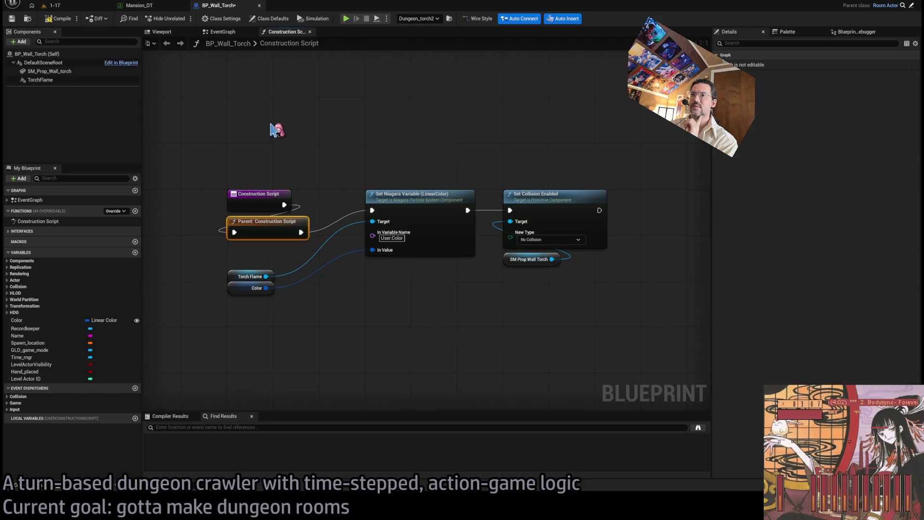
Delete the SM_Prop_Wall_torch mesh component from the Blueprint.
left_click(63, 72)
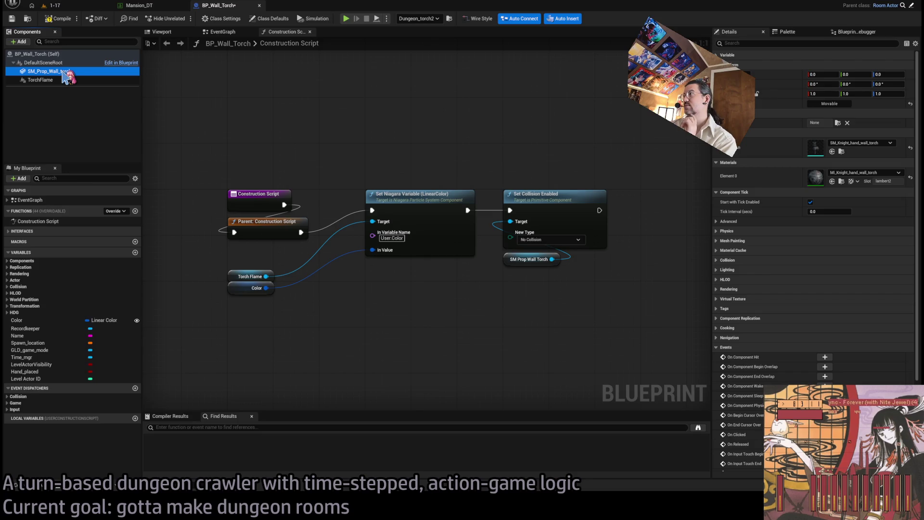
left_click(860, 182)
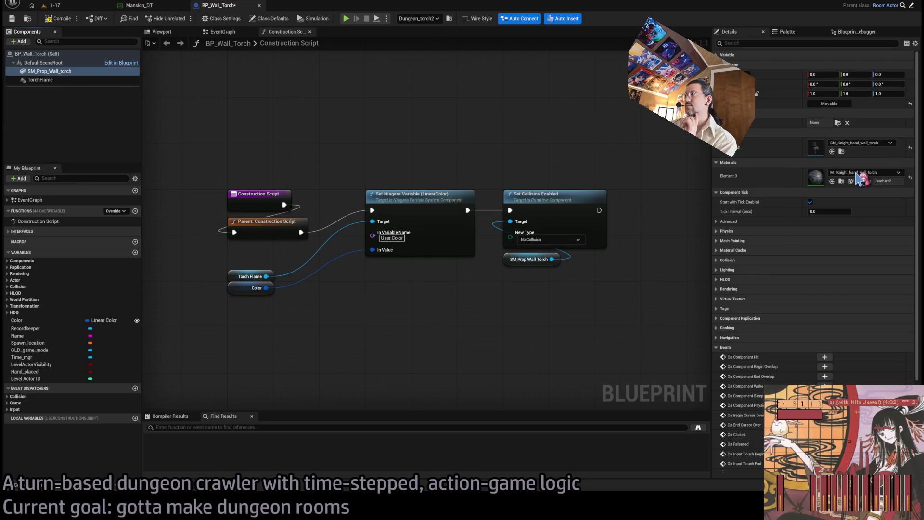
left_click(62, 73)
key("Delete")
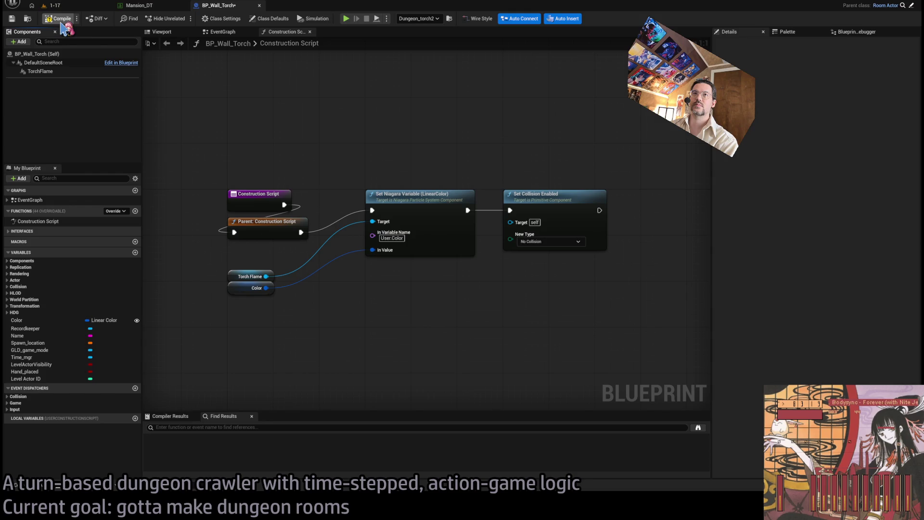
Change the Blueprint's parent class to Room Static in Class Settings.
left_click(212, 21)
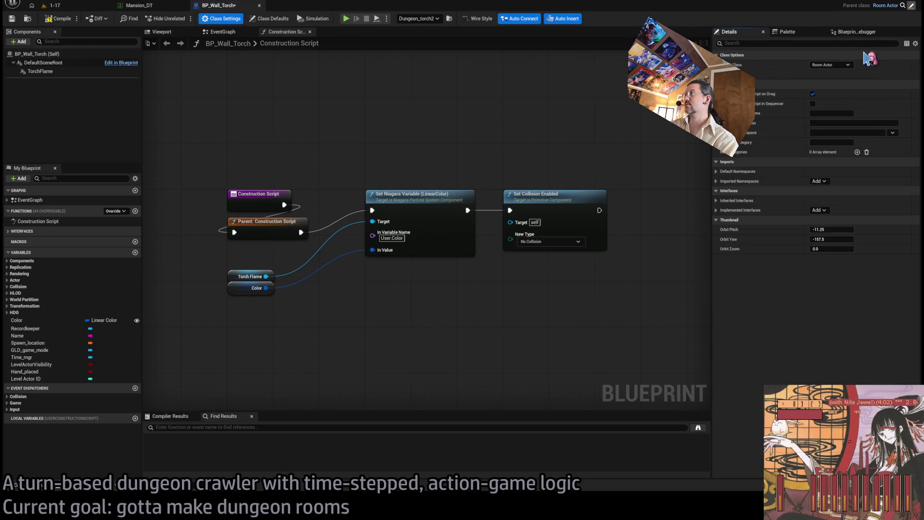
left_click(866, 56)
left_click(336, 5)
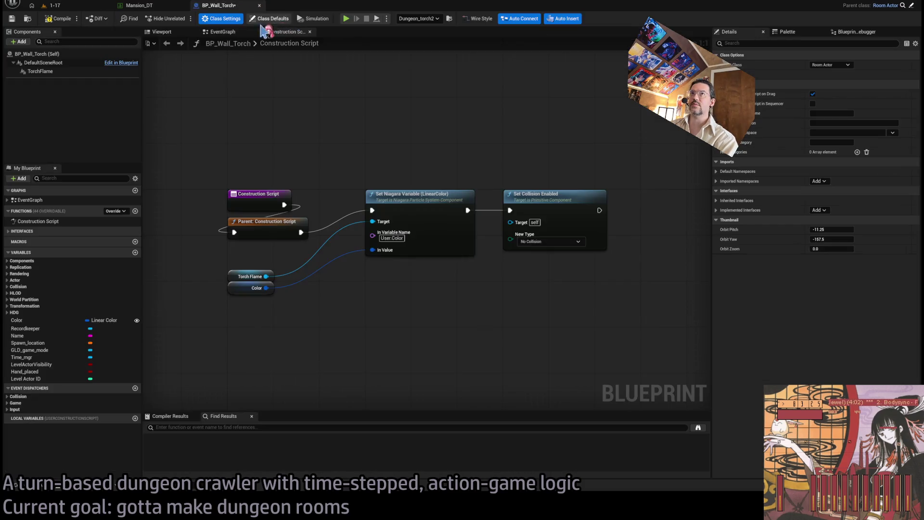
left_click(270, 18)
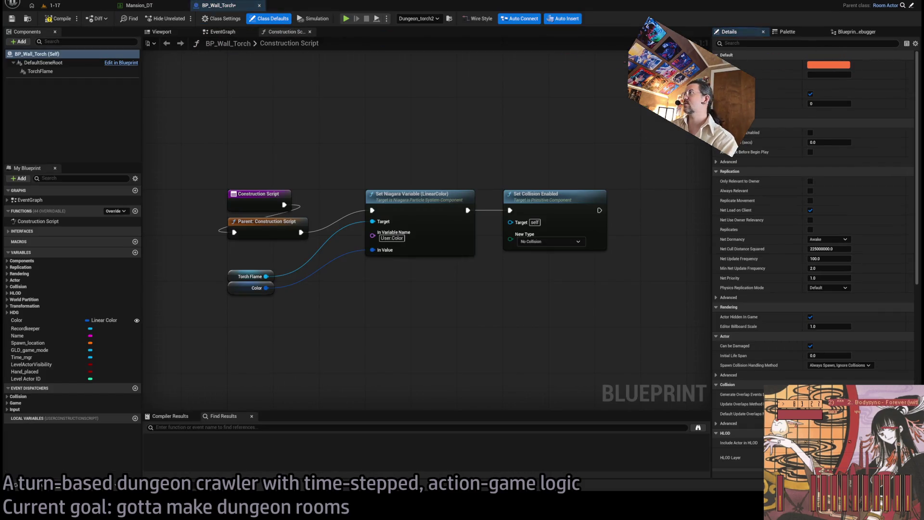
left_click(778, 32)
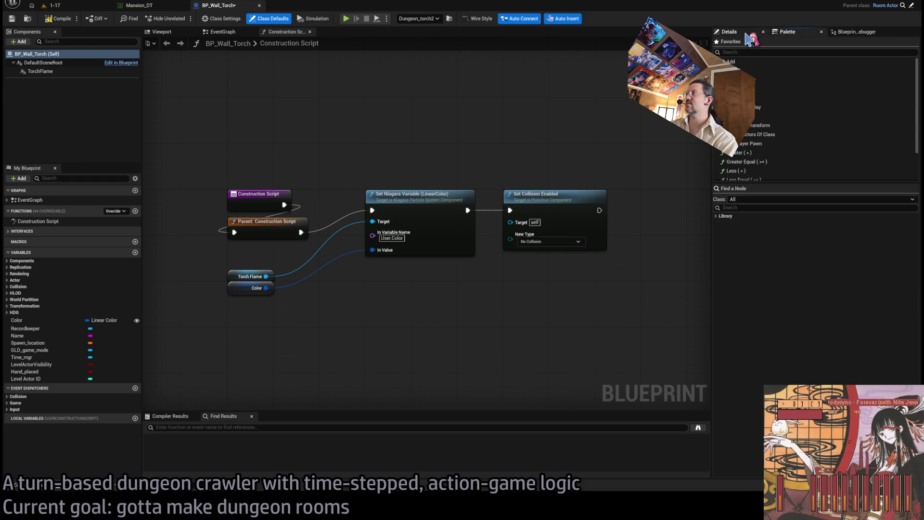
left_click(746, 34)
left_click(218, 20)
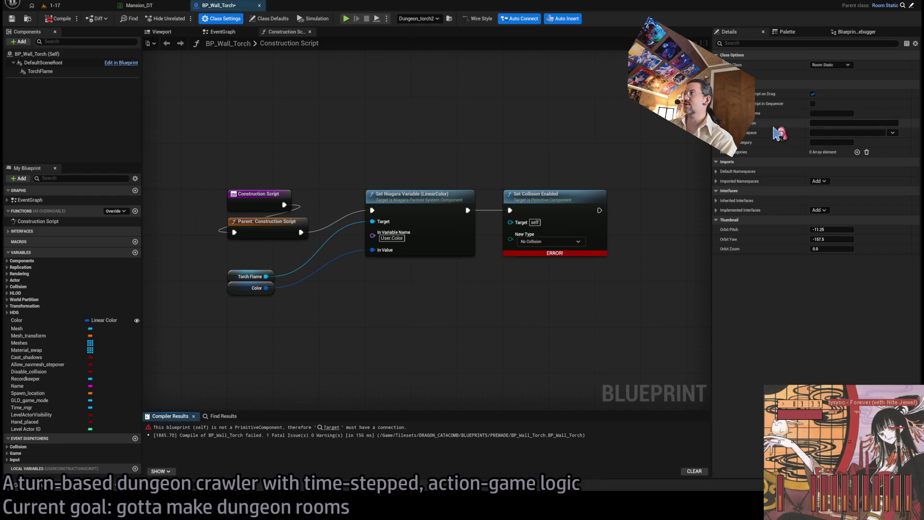
left_click(513, 197)
Delete the Set Collision Enabled node and check the inherited Mesh variable's default.
key("Delete")
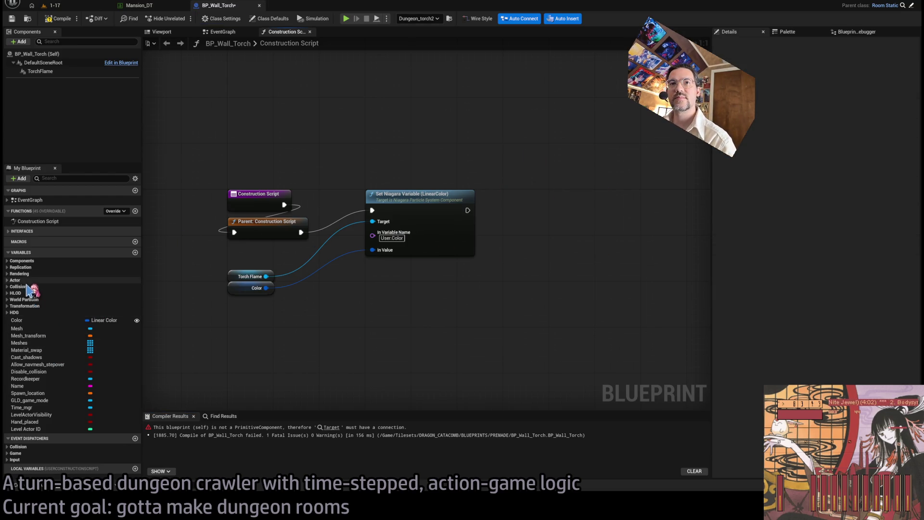
left_click(29, 328)
left_click(867, 191)
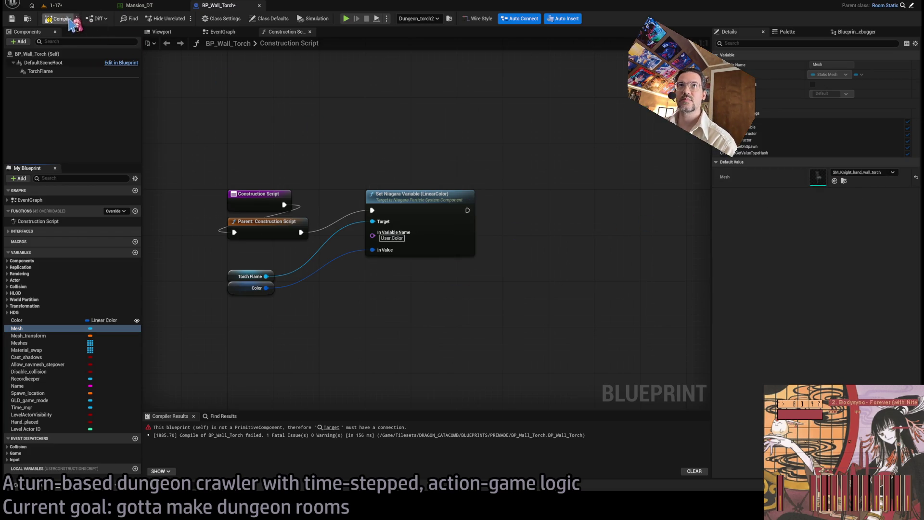
left_click(54, 6)
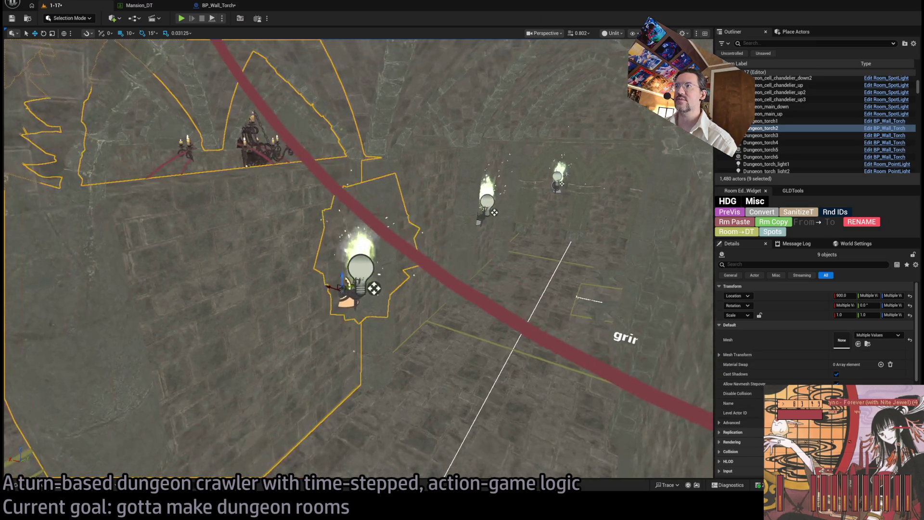
Frame the wall torch and add its point light to the selection.
key("f")
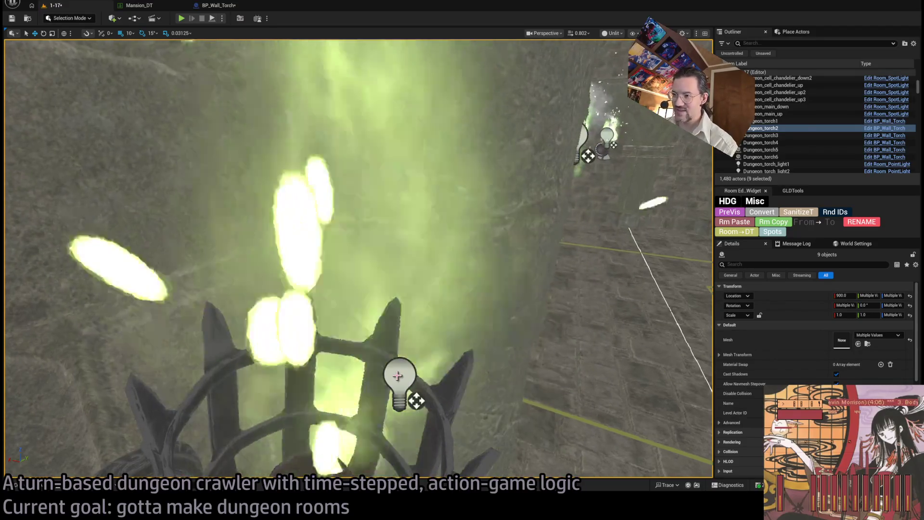
scroll(359, 259, "down", 5)
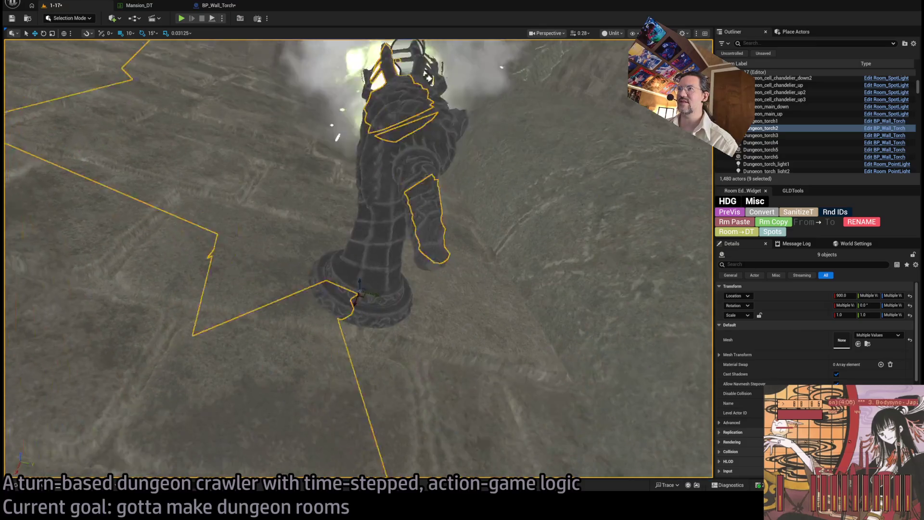
scroll(358, 258, "down", 2)
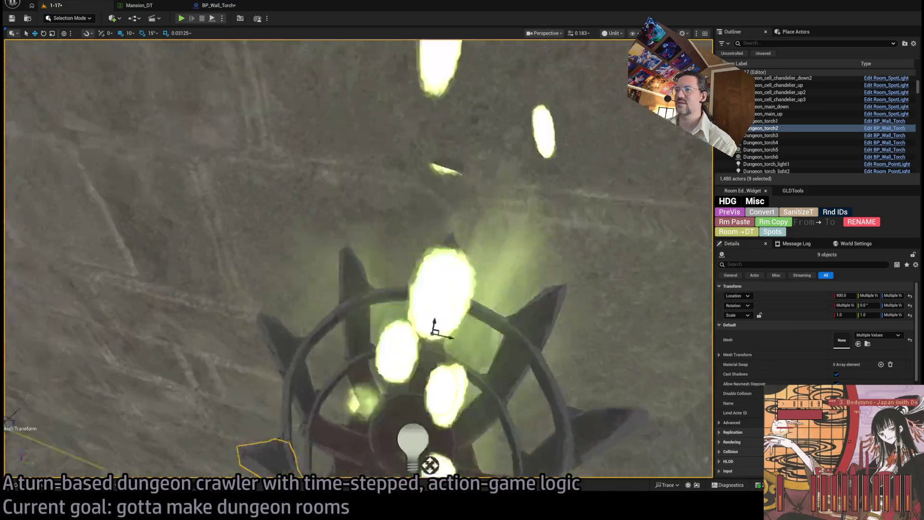
scroll(359, 259, "down", 5)
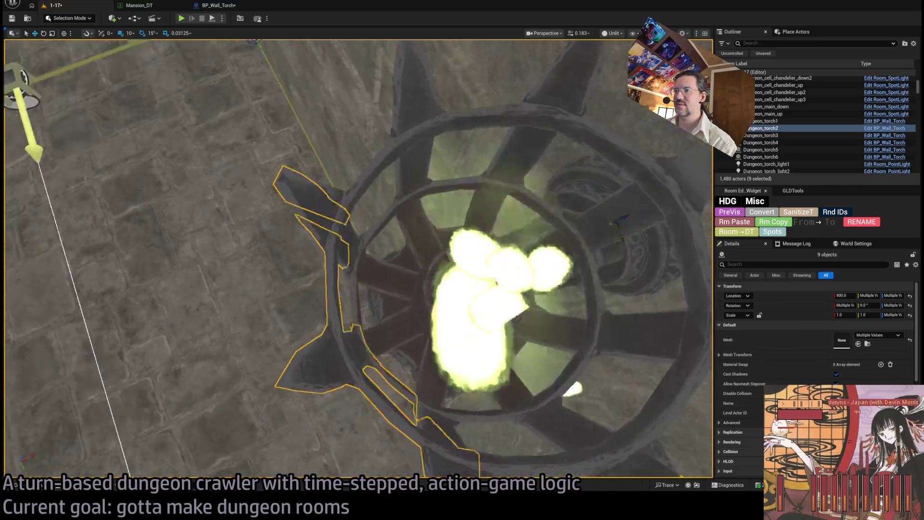
scroll(417, 360, "up", 3)
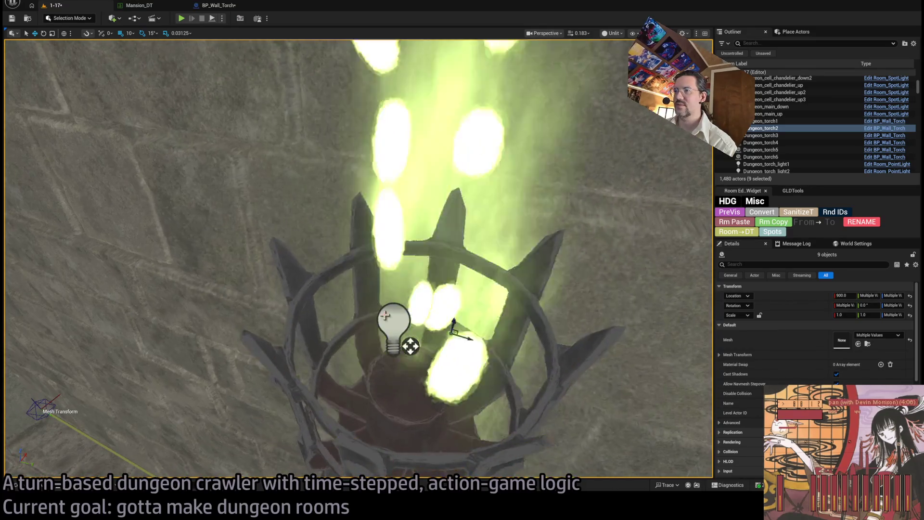
left_click(393, 322, "ctrl")
scroll(455, 337, "up", 6)
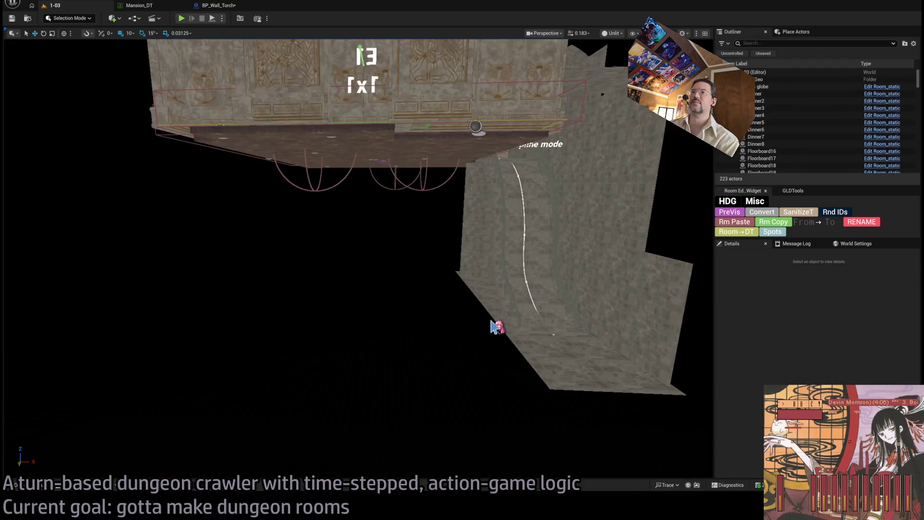
Paste the copied wall torch into level 1-03 and inspect it near the doorway arch.
key("ctrl+v")
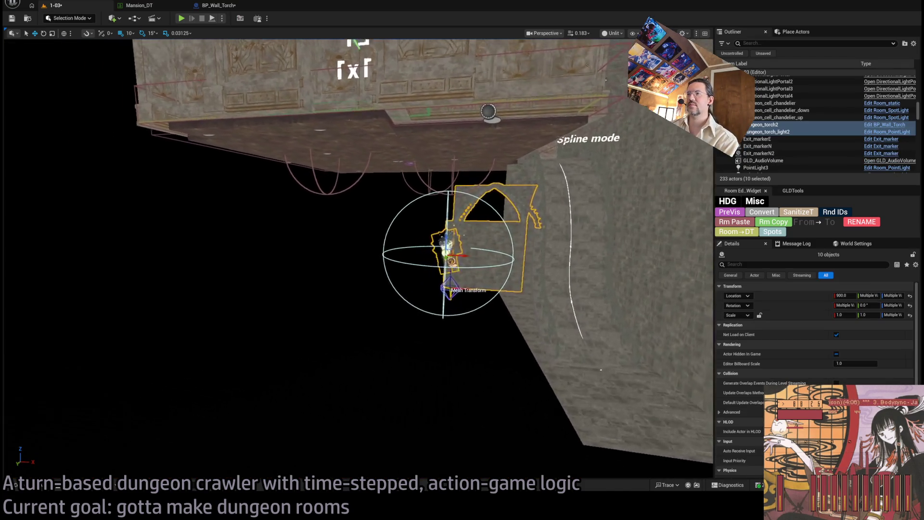
key("f")
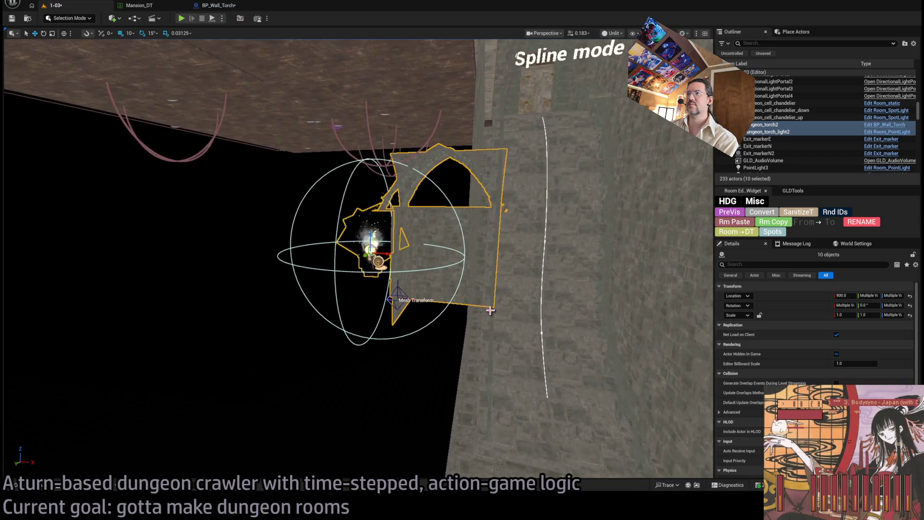
mouse_move(329, 216)
left_mouse_down()
mouse_move(329, 151)
mouse_move(337, 144)
mouse_move(330, 150)
mouse_move(484, 238)
left_mouse_up()
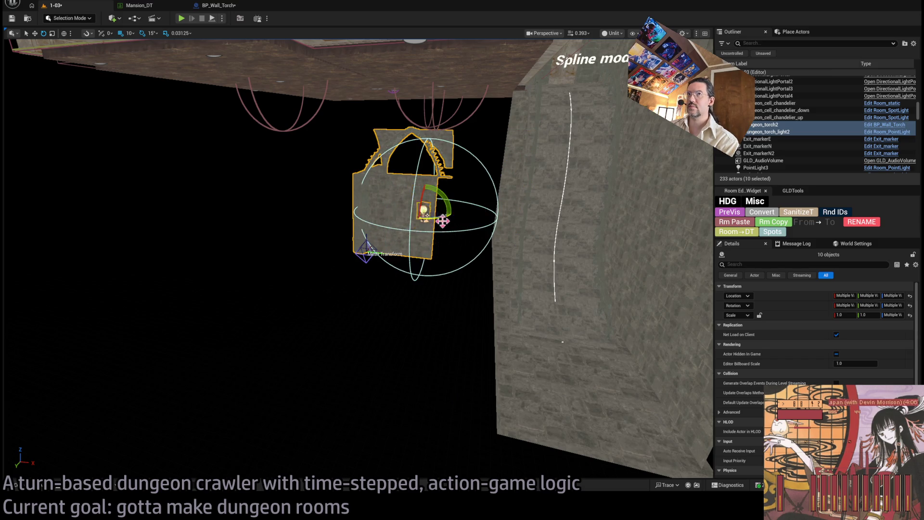
mouse_move(442, 221)
left_mouse_down()
mouse_move(449, 242)
mouse_move(402, 306)
mouse_move(371, 324)
mouse_move(397, 303)
left_mouse_up()
scroll(359, 260, "up", 5)
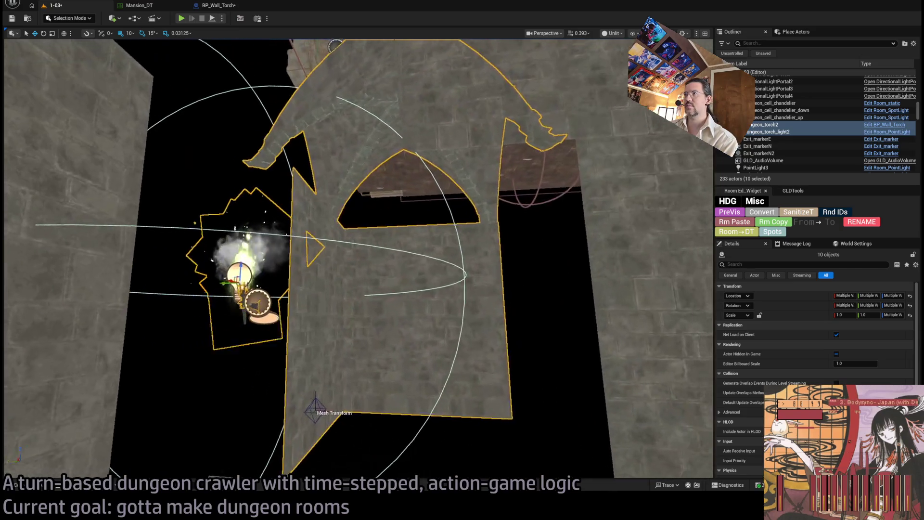
left_click_drag(385, 407, 412, 408)
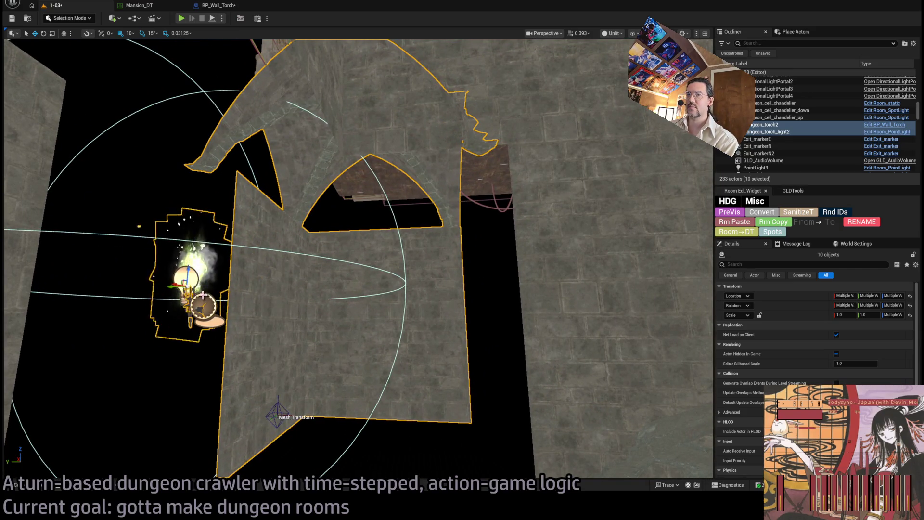
left_click_drag(172, 286, 217, 314)
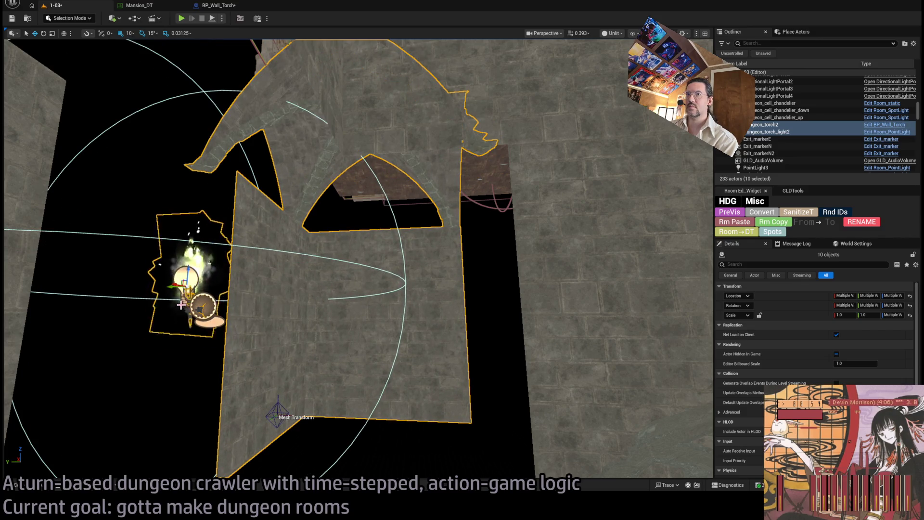
mouse_move(168, 296)
left_mouse_down()
mouse_move(162, 310)
mouse_move(147, 311)
left_mouse_up()
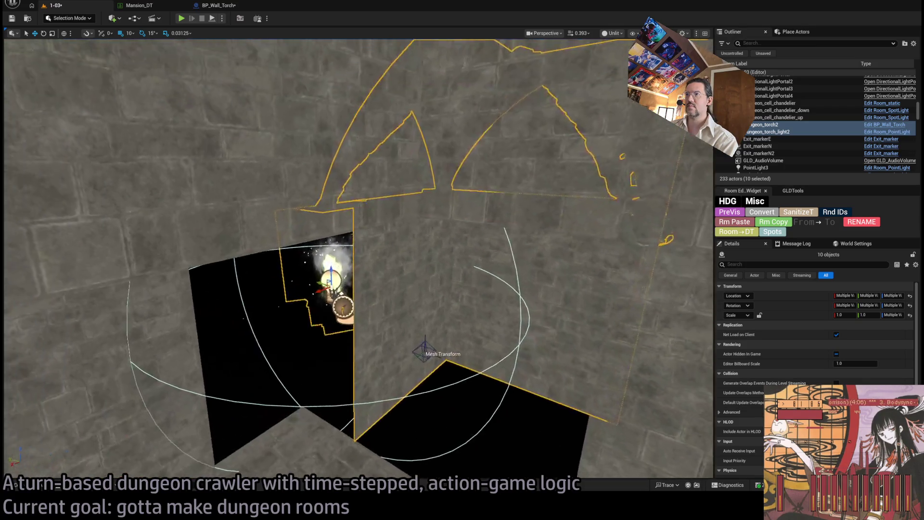
left_click_drag(325, 322, 325, 321)
Move wall pieces SM_Wall_F_2x147 and 2x148 to location X 1400, Y 1900.
left_click(325, 321)
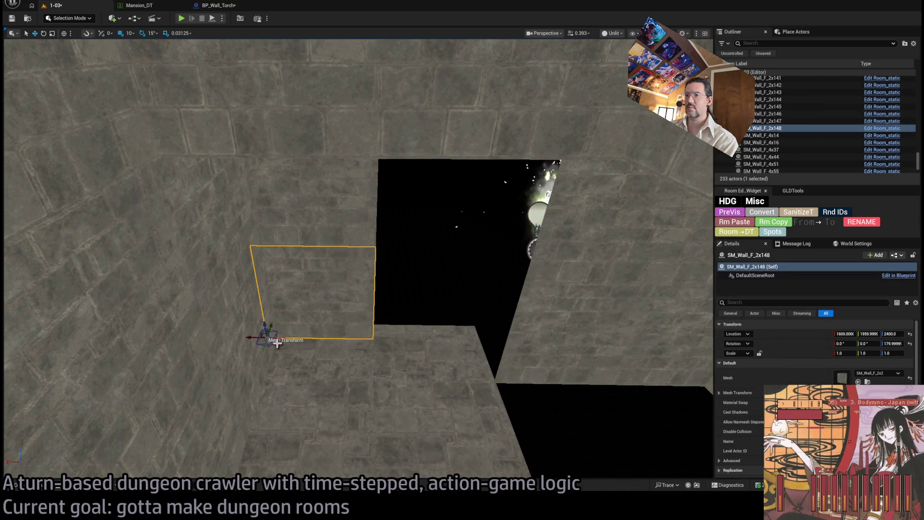
left_click(310, 237, "ctrl")
left_click_drag(309, 238, 310, 237)
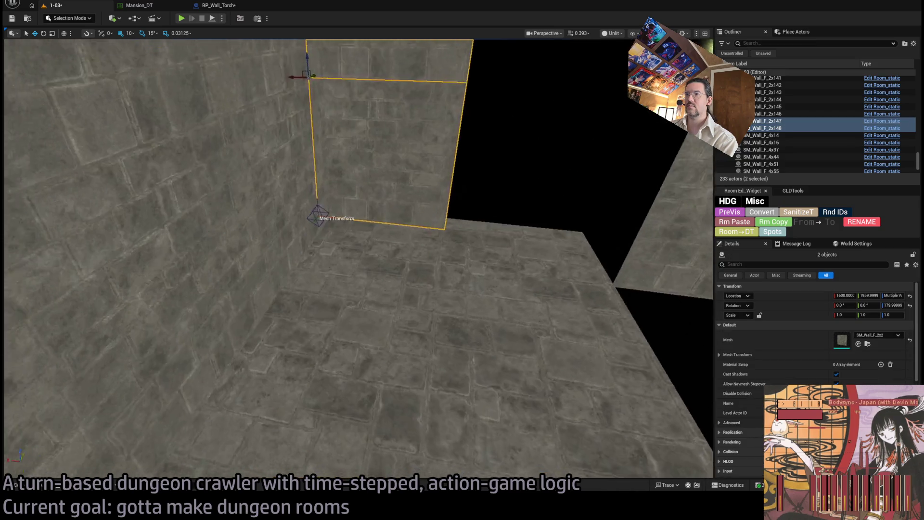
mouse_move(252, 204)
left_mouse_down()
mouse_move(351, 213)
mouse_move(356, 187)
left_mouse_up()
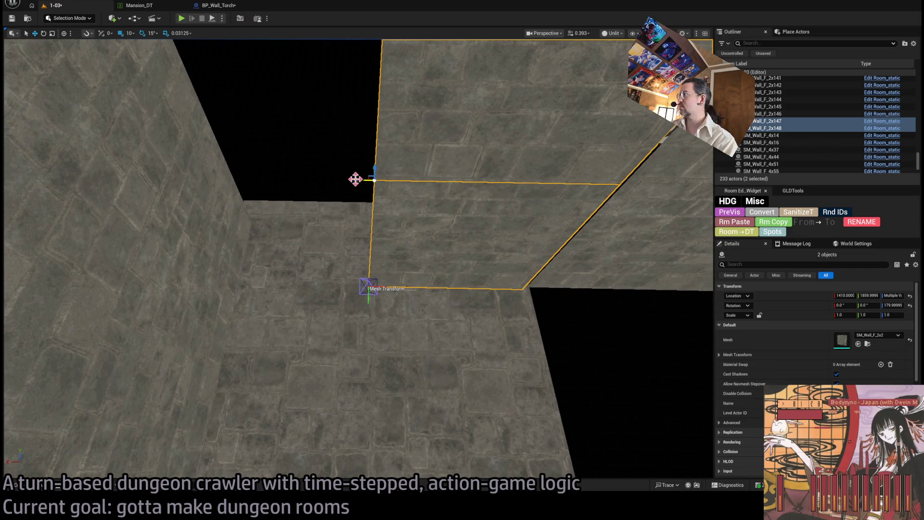
left_click(869, 295)
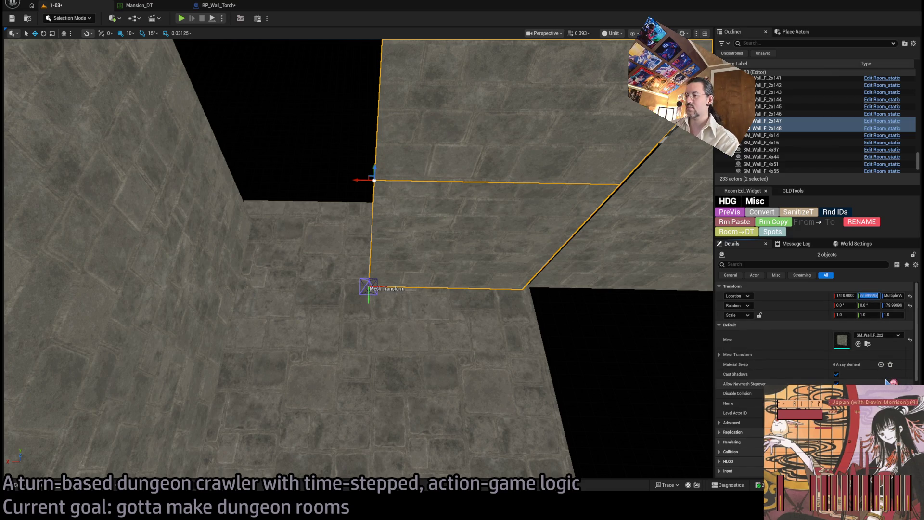
type("1900")
key("Return")
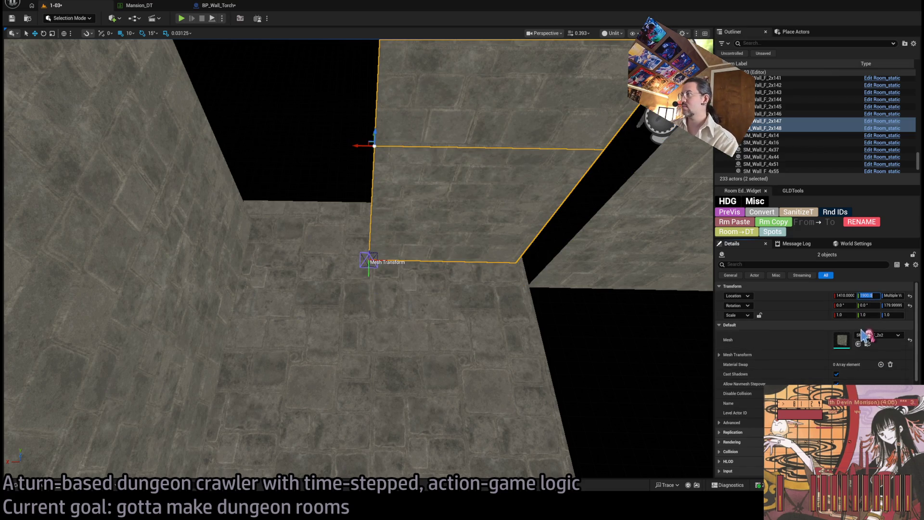
mouse_move(378, 179)
left_mouse_down()
mouse_move(394, 204)
mouse_move(378, 179)
left_mouse_up()
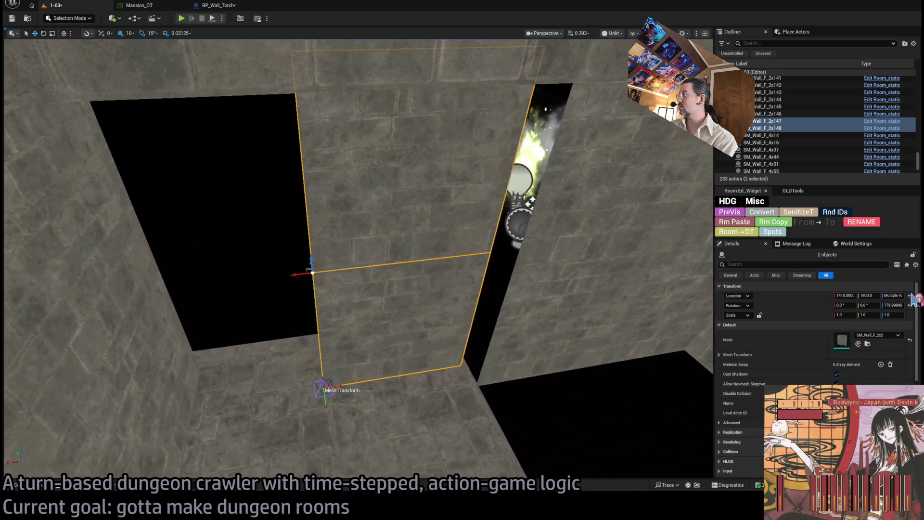
left_click(850, 295)
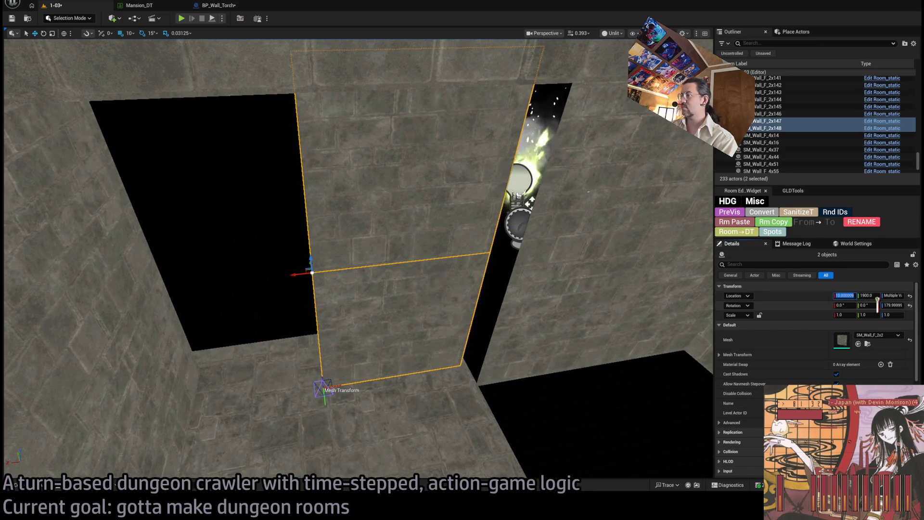
type("140")
key("Return")
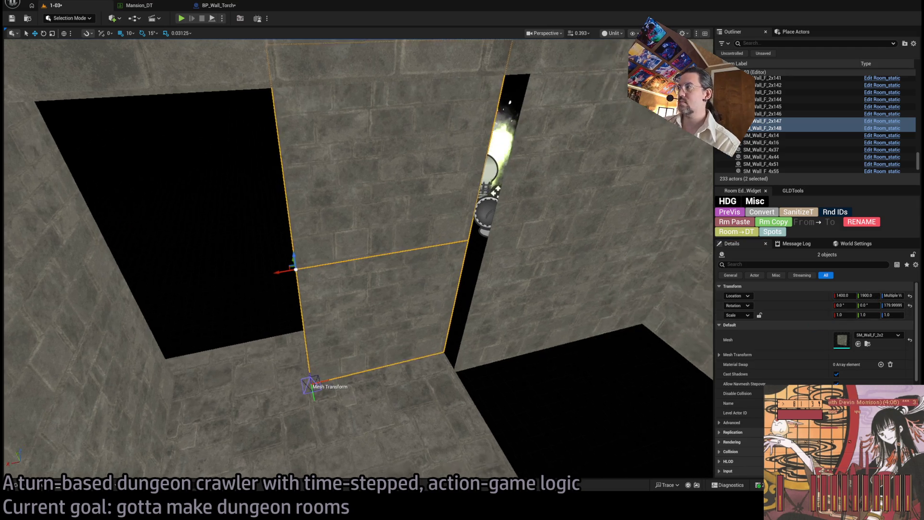
left_click(546, 330)
Select the two 4x4 wall panels, arch, small floor slab, wall blocks and torch together.
left_click(526, 295, "ctrl")
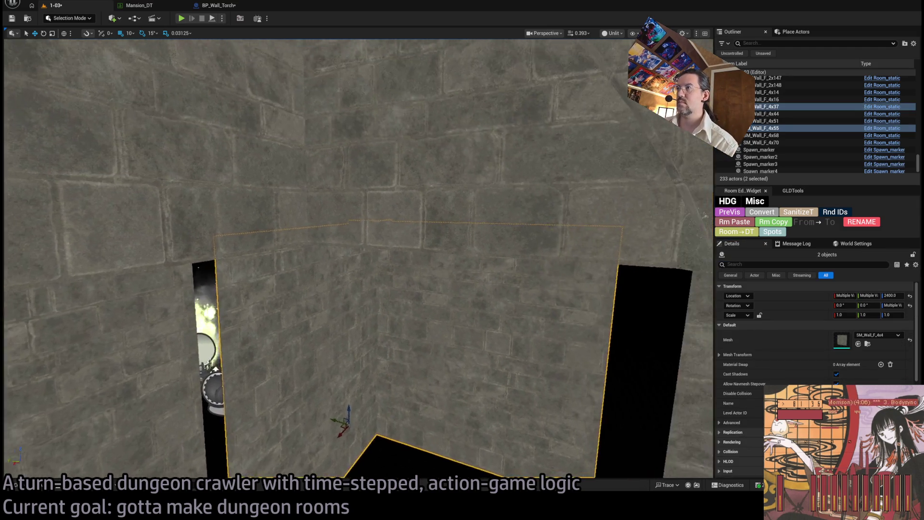
mouse_move(312, 255)
left_mouse_down()
mouse_move(351, 246)
mouse_move(312, 256)
left_mouse_up()
left_click(311, 255, "ctrl")
left_click(313, 293, "ctrl")
left_click(513, 245, "ctrl")
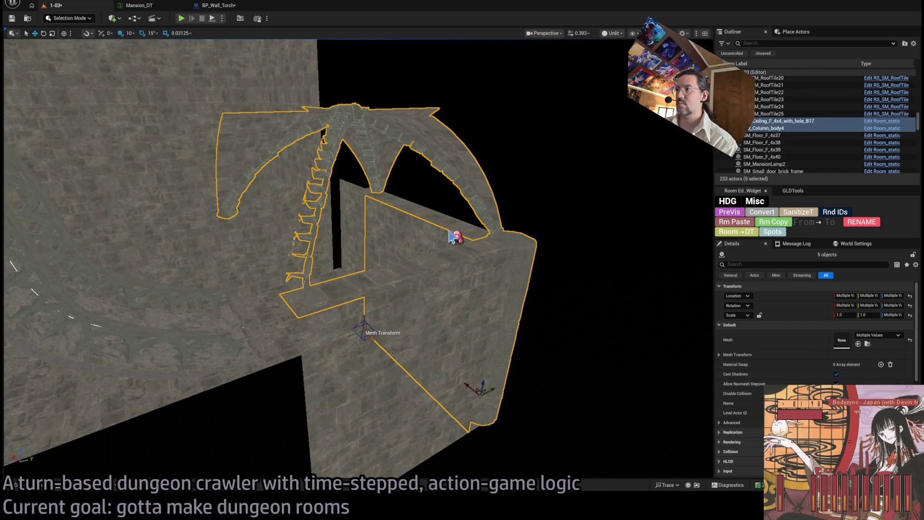
mouse_move(426, 240)
left_mouse_down()
mouse_move(491, 289)
mouse_move(530, 303)
mouse_move(477, 269)
left_mouse_up()
left_click(513, 300, "ctrl")
left_click(513, 300, "ctrl")
mouse_move(394, 239)
left_mouse_down()
mouse_move(414, 250)
mouse_move(395, 240)
left_mouse_up()
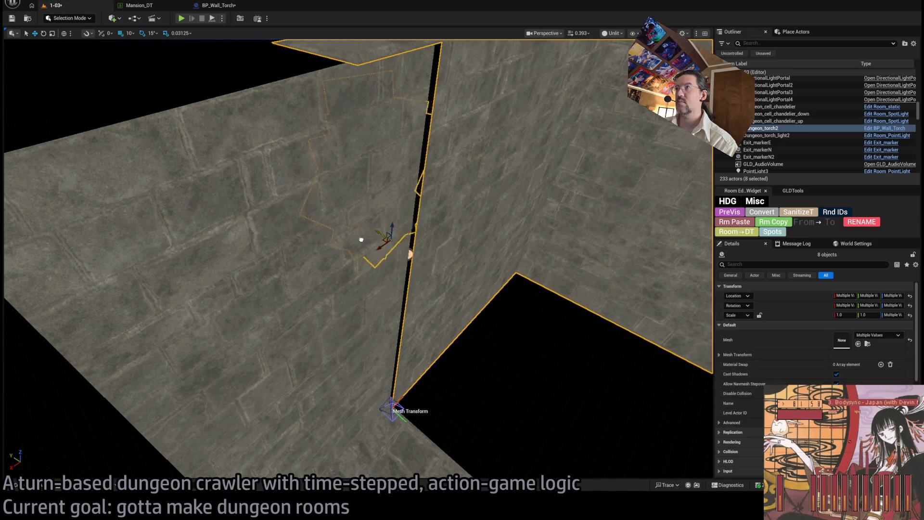
mouse_move(359, 238)
left_mouse_down()
mouse_move(375, 248)
mouse_move(361, 240)
left_mouse_up()
mouse_move(510, 231)
left_mouse_down()
mouse_move(495, 159)
mouse_move(515, 230)
mouse_move(499, 239)
mouse_move(498, 217)
mouse_move(388, 253)
left_mouse_up()
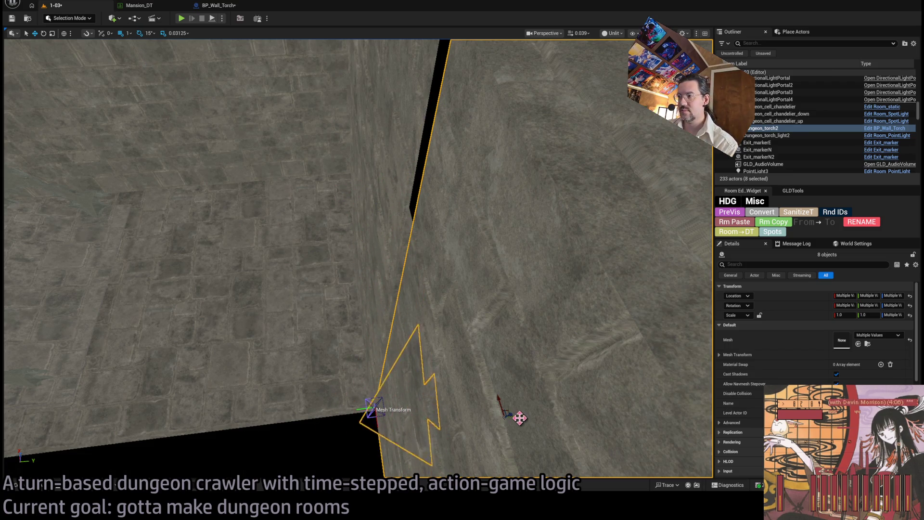
mouse_move(515, 417)
left_mouse_down()
mouse_move(547, 144)
mouse_move(535, 202)
mouse_move(459, 380)
left_mouse_up()
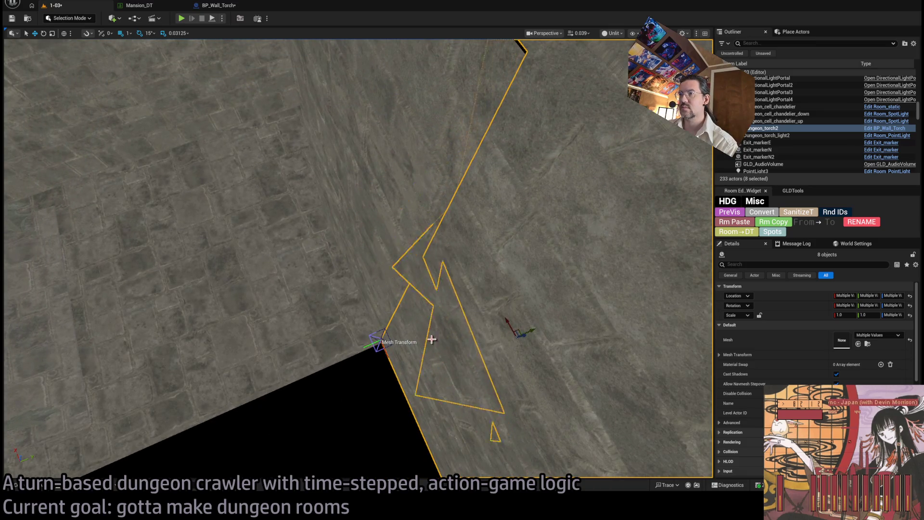
Nudge the selected group flush against the wall, restoring the selection after a misclick.
key("h")
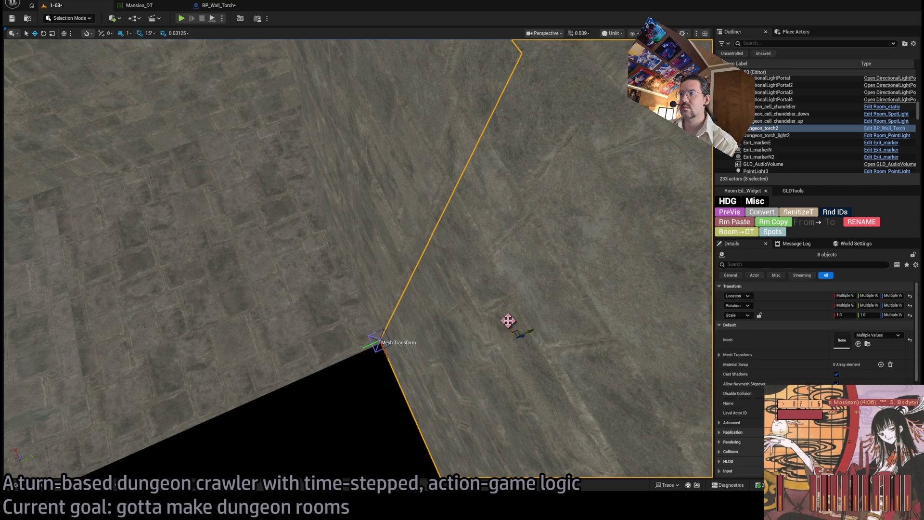
mouse_move(508, 321)
left_mouse_down()
mouse_move(518, 329)
mouse_move(462, 404)
mouse_move(462, 363)
left_mouse_up()
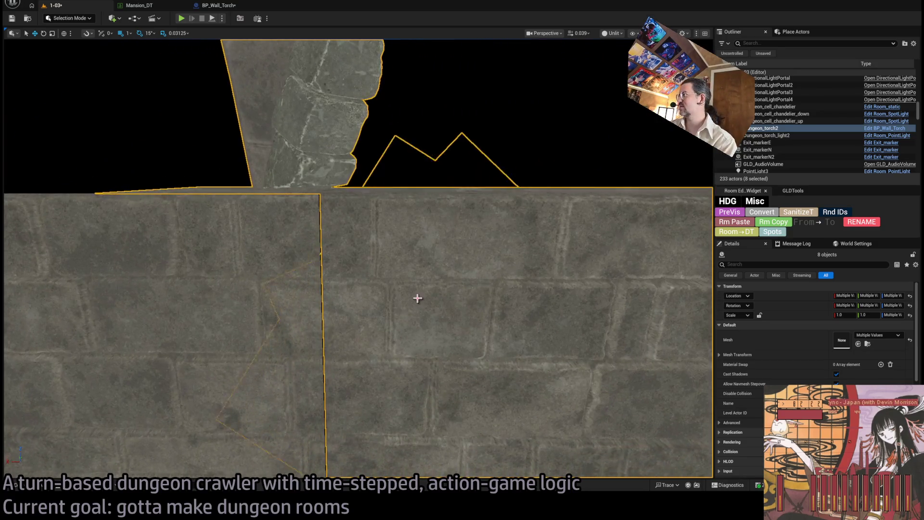
left_click(466, 355)
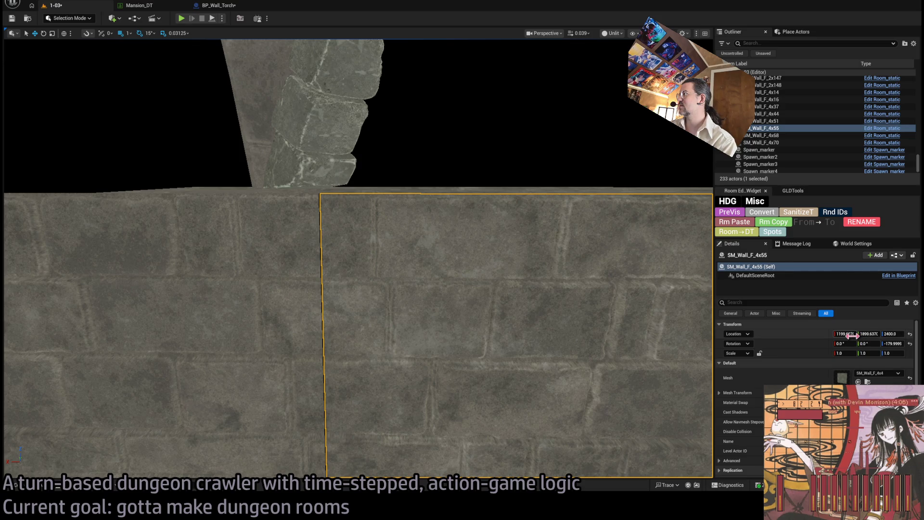
key("ctrl+z")
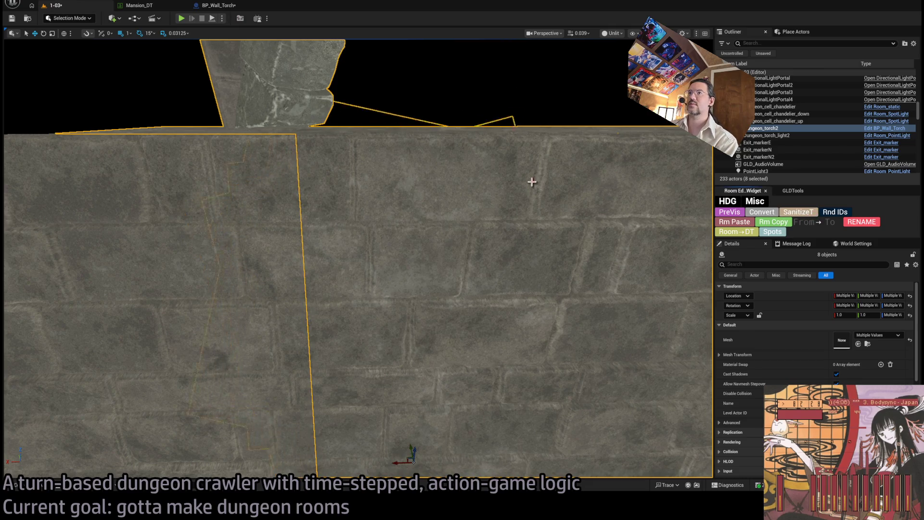
left_click_drag(532, 182, 533, 181)
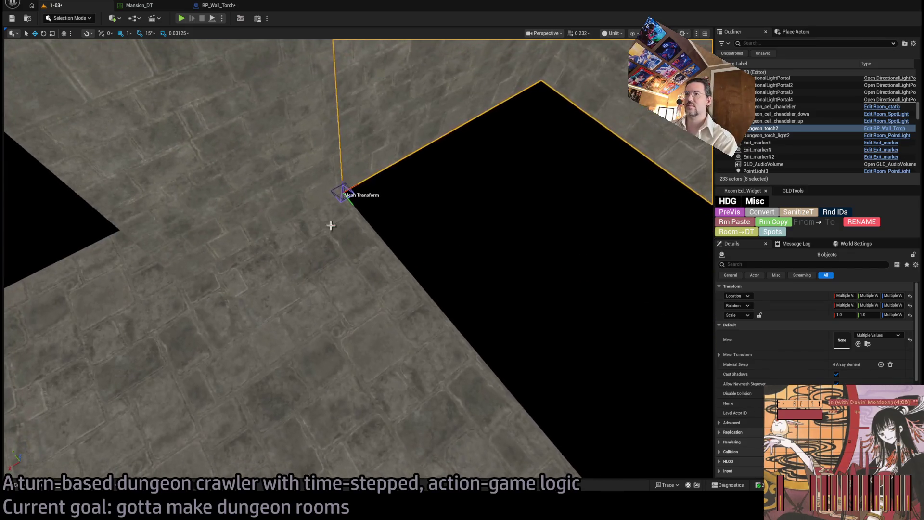
Alt-drag a copy of floor tile SM_Floor_F_4x37 into the floor gap, redoing a misplaced copy.
left_click(367, 247)
left_click_drag(368, 248, 412, 237)
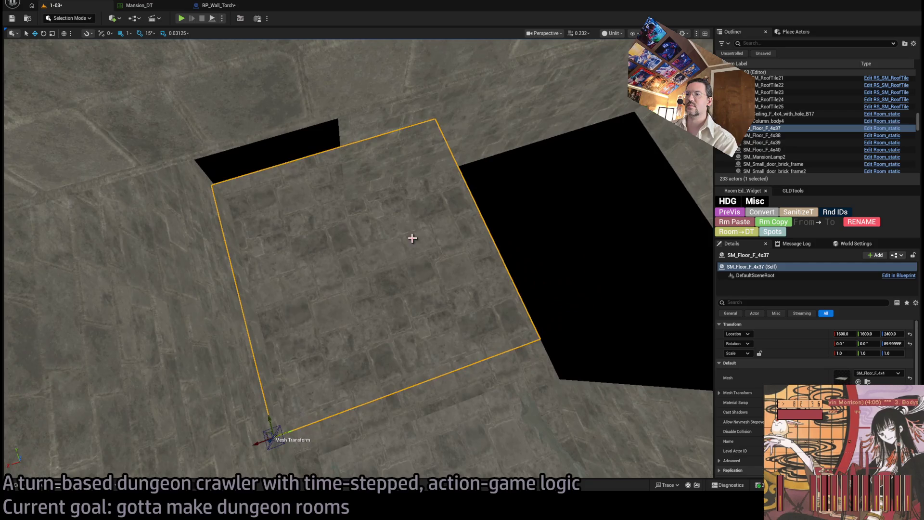
mouse_move(265, 444)
left_mouse_down()
mouse_move(546, 342)
mouse_move(540, 361)
left_mouse_up()
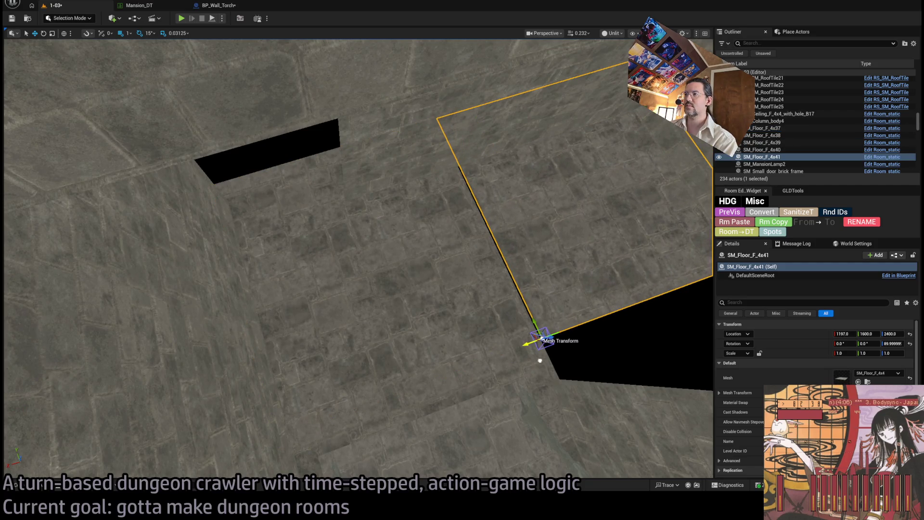
key("ctrl+z")
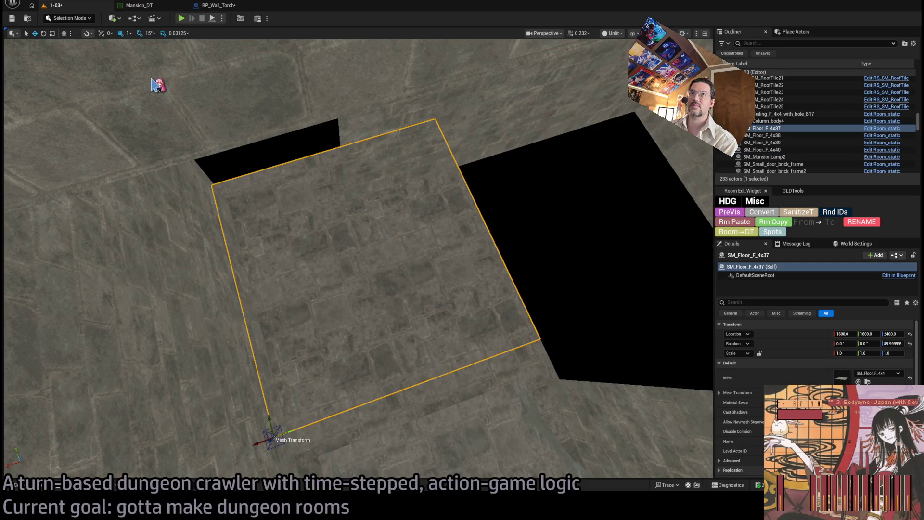
mouse_move(259, 443)
left_mouse_down()
mouse_move(546, 320)
mouse_move(511, 333)
left_mouse_up()
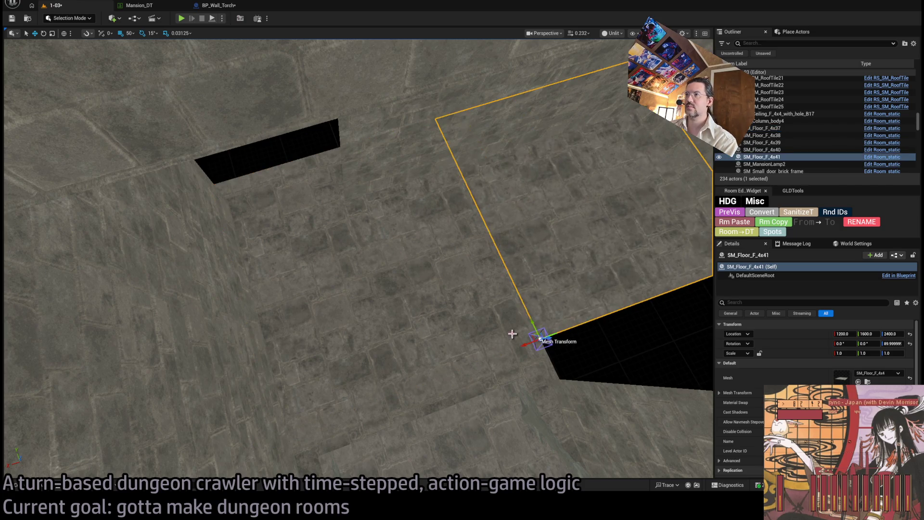
Duplicate the upper and lower wall panels into the wall gap, then copy a floor tile into the remaining gap.
left_click(443, 248)
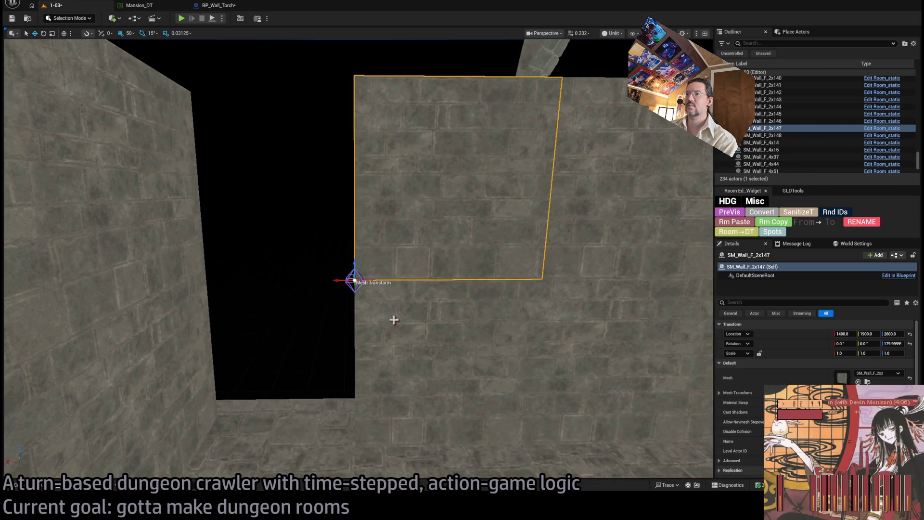
left_click(363, 361, "ctrl")
mouse_move(340, 446)
left_mouse_down("alt")
mouse_move(165, 449)
mouse_move(193, 399)
mouse_move(262, 344)
left_mouse_up("alt")
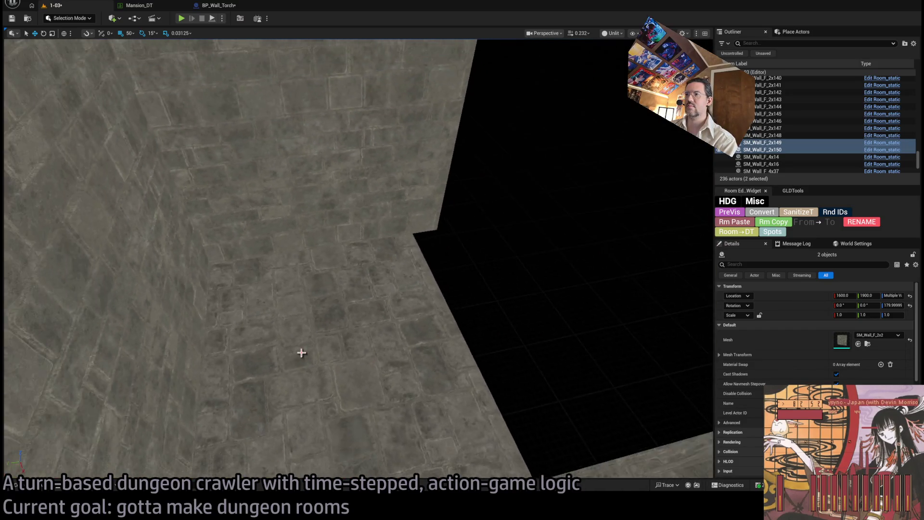
left_click(360, 383)
left_click_drag(462, 378, 584, 290)
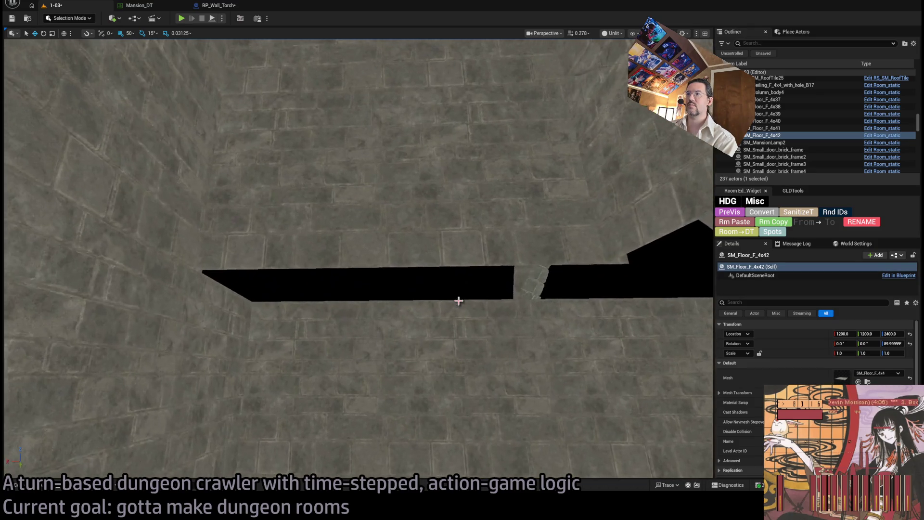
Duplicate the wall panels rotated -75°, then select another wall panel for rotating.
left_click(434, 332)
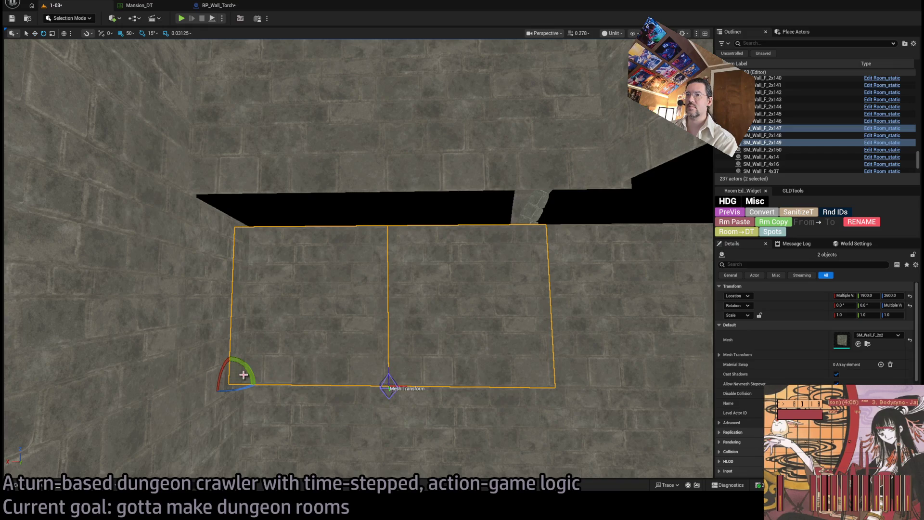
left_click_drag(223, 367, 226, 385)
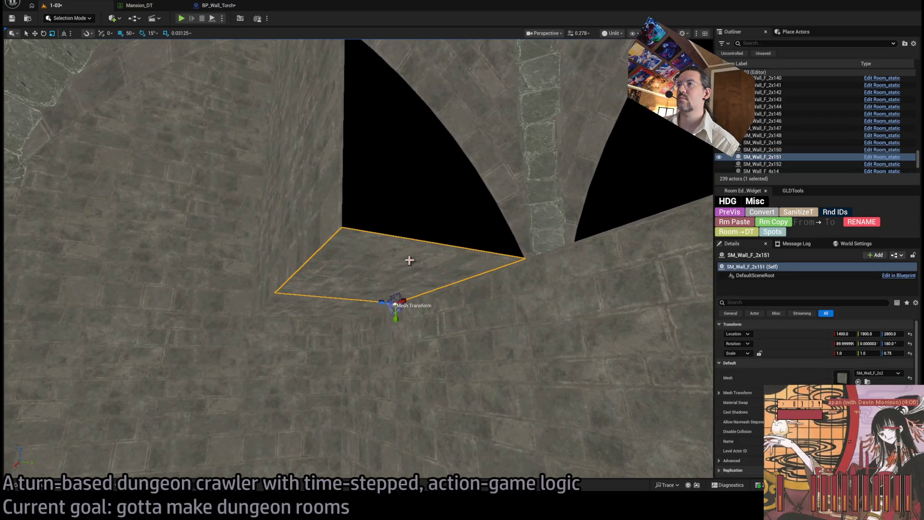
left_click(345, 203)
key("e")
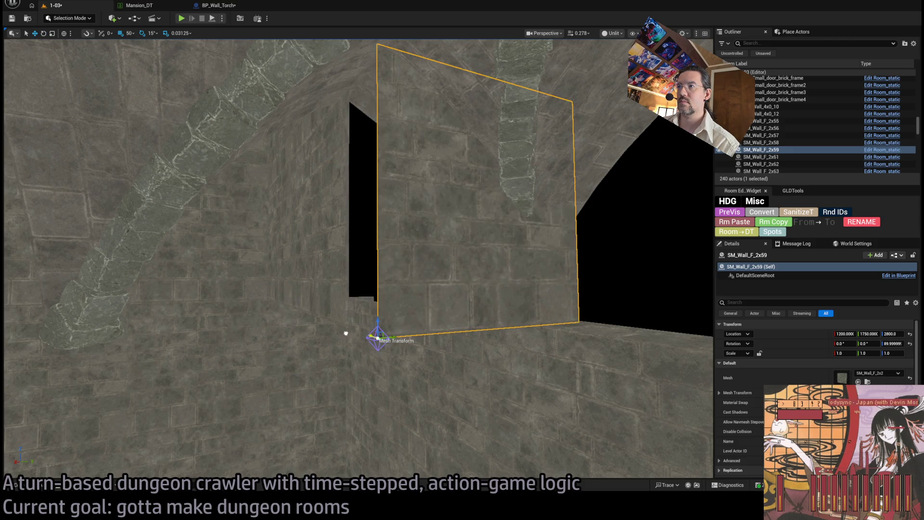
left_click_drag(336, 331, 289, 335)
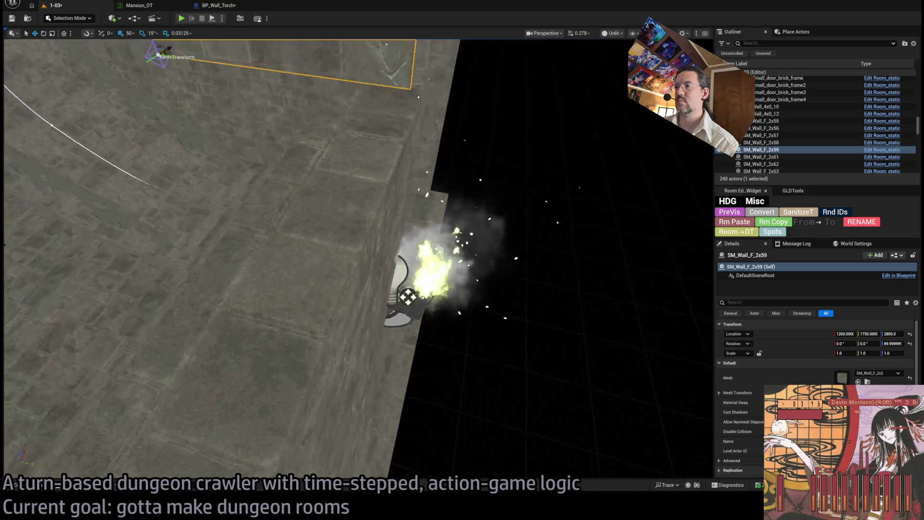
left_click_drag(289, 335, 116, 352)
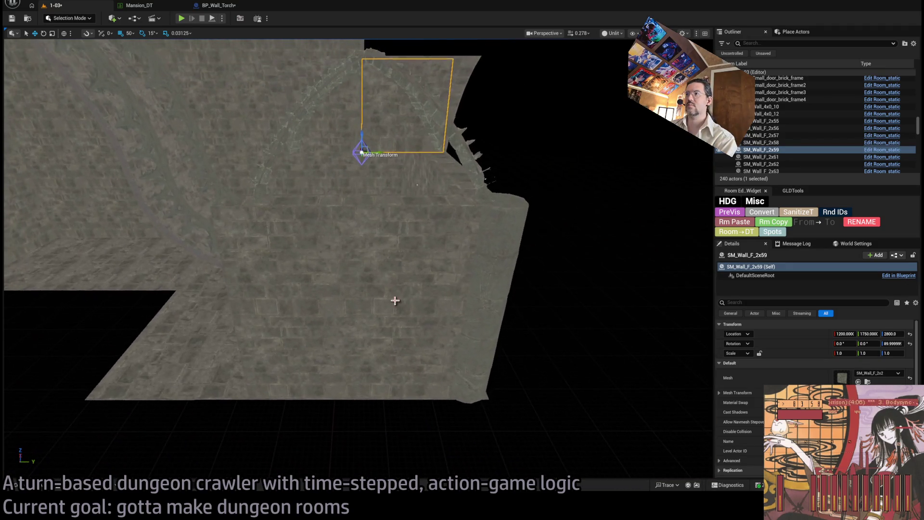
Select and frame SM_Column_body4, then select the SM_Ceiling_F_4x4_with_hole vaulted ceiling piece.
left_click(491, 325)
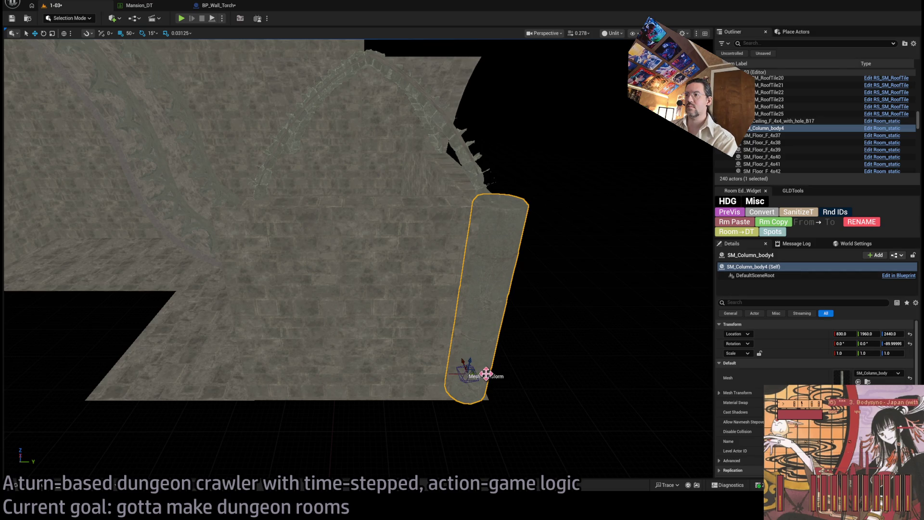
key("f")
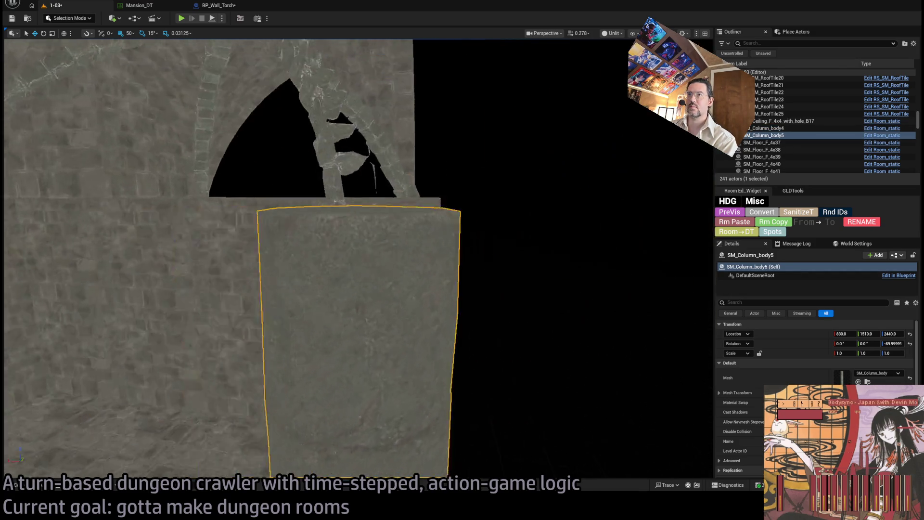
mouse_move(357, 260)
left_mouse_down()
mouse_move(308, 260)
mouse_move(327, 260)
left_mouse_up()
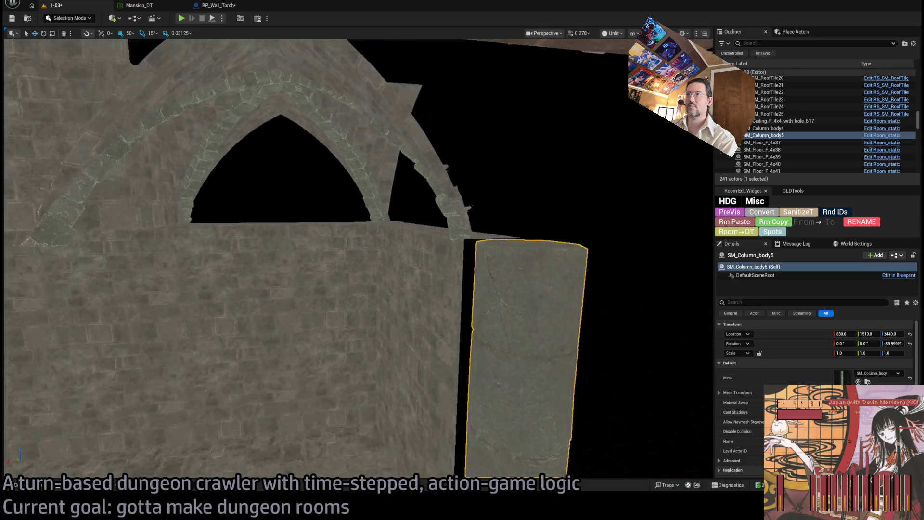
left_click_drag(256, 324, 271, 217)
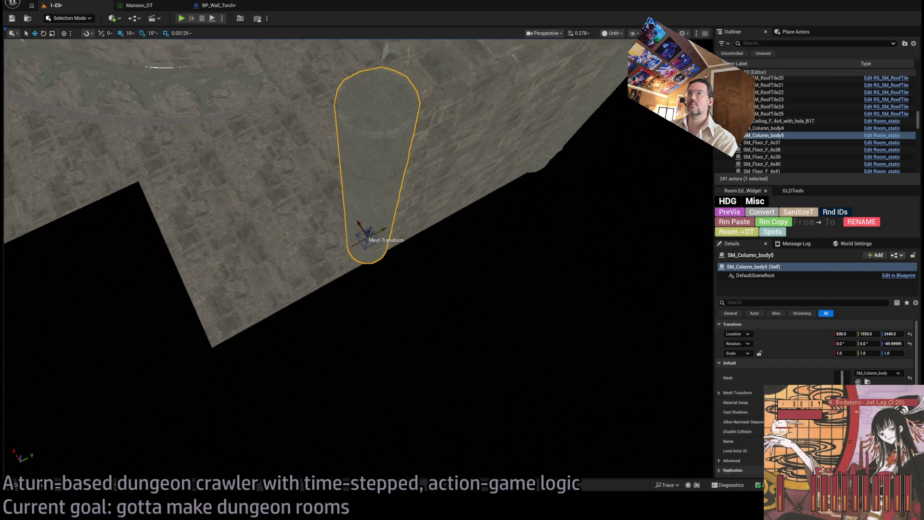
mouse_move(363, 222)
left_mouse_down()
mouse_move(364, 159)
mouse_move(382, 353)
mouse_move(586, 346)
left_mouse_up()
left_click(363, 149)
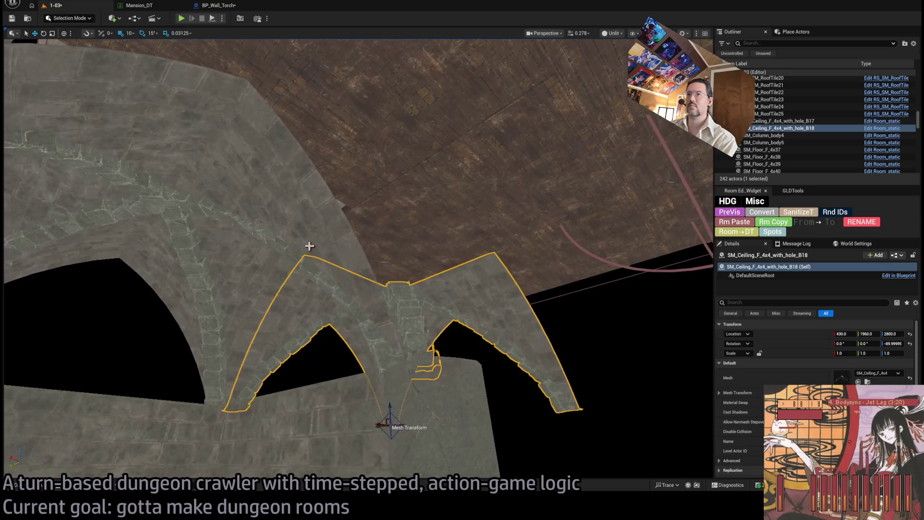
Duplicate a pair of vaulted ceiling pieces alongside the originals.
left_click(163, 356, "ctrl")
mouse_move(162, 360)
left_mouse_down("alt")
mouse_move(388, 341)
mouse_move(379, 345)
left_mouse_up("alt")
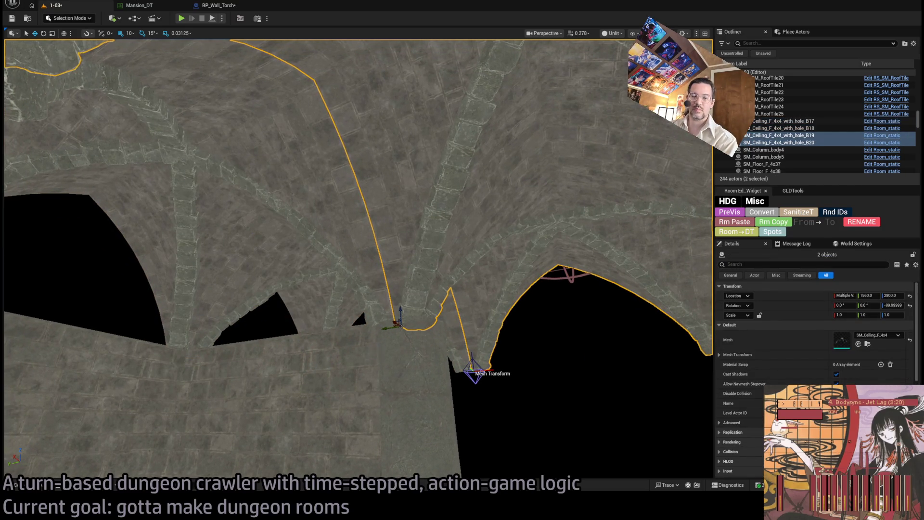
key("w")
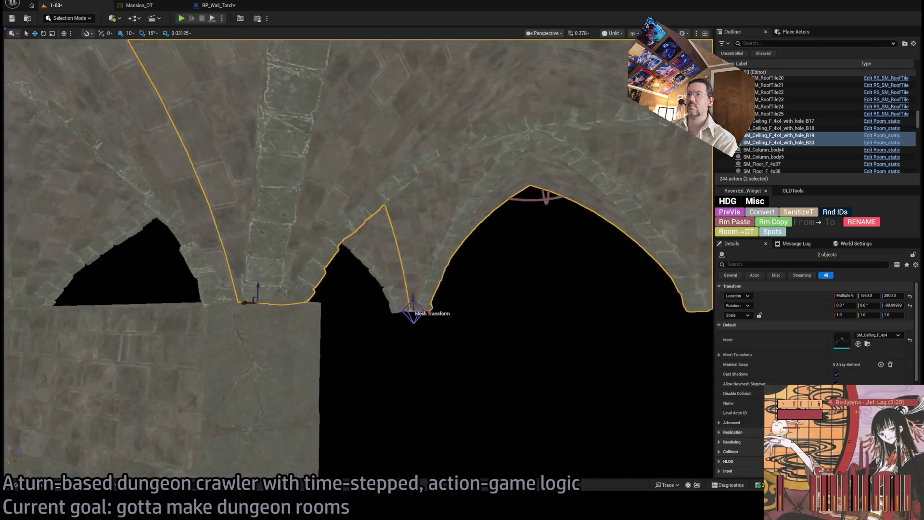
scroll(413, 366, "up", 2)
key("d")
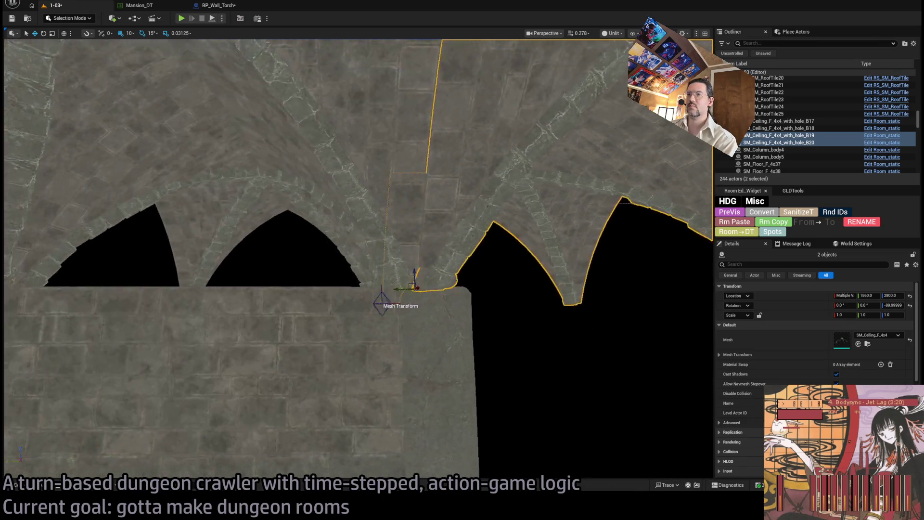
key("s")
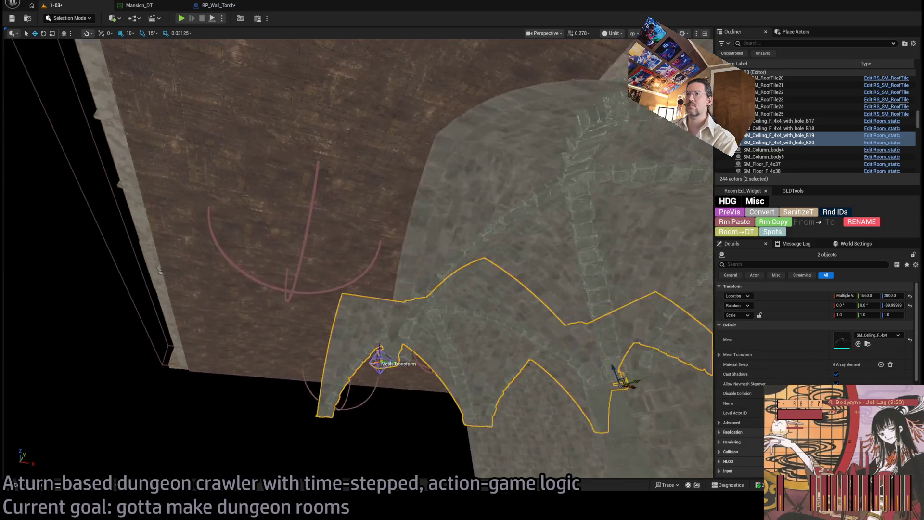
Copy two more ceiling arch pieces further along the room.
left_click(417, 334)
left_click(398, 231, "ctrl")
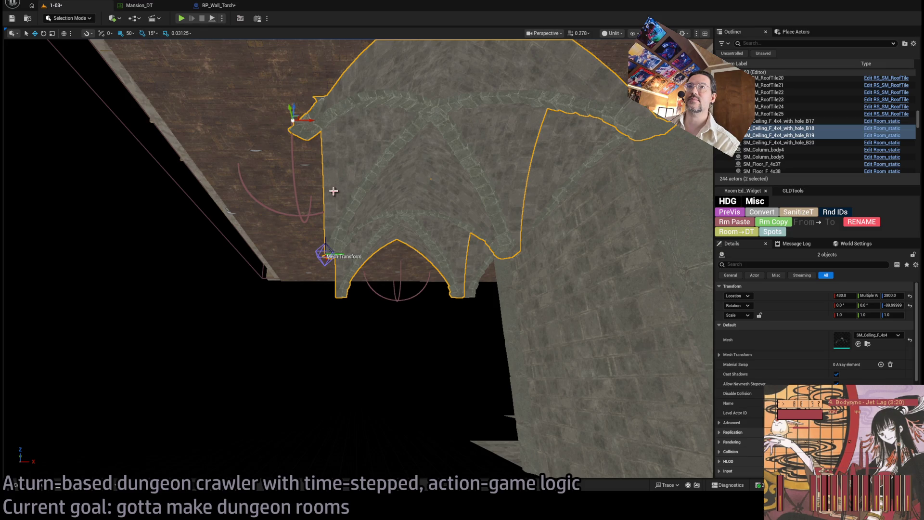
mouse_move(307, 121)
left_mouse_down()
mouse_move(12, 118)
mouse_move(24, 128)
mouse_move(130, 139)
mouse_move(59, 149)
mouse_move(77, 145)
mouse_move(133, 163)
mouse_move(164, 205)
left_mouse_up()
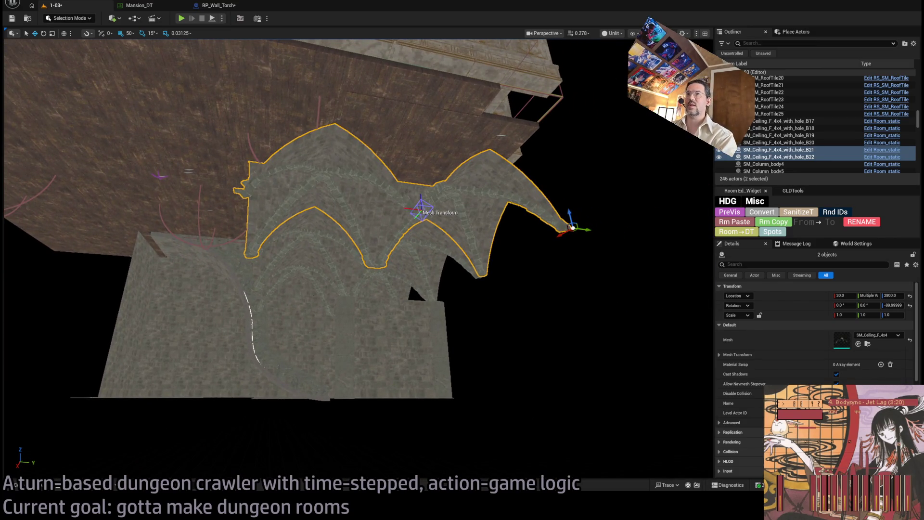
Duplicate a group of ceiling pieces to extend the vault across the room.
left_click(320, 237)
left_click(302, 274, "ctrl")
left_click(302, 275, "ctrl")
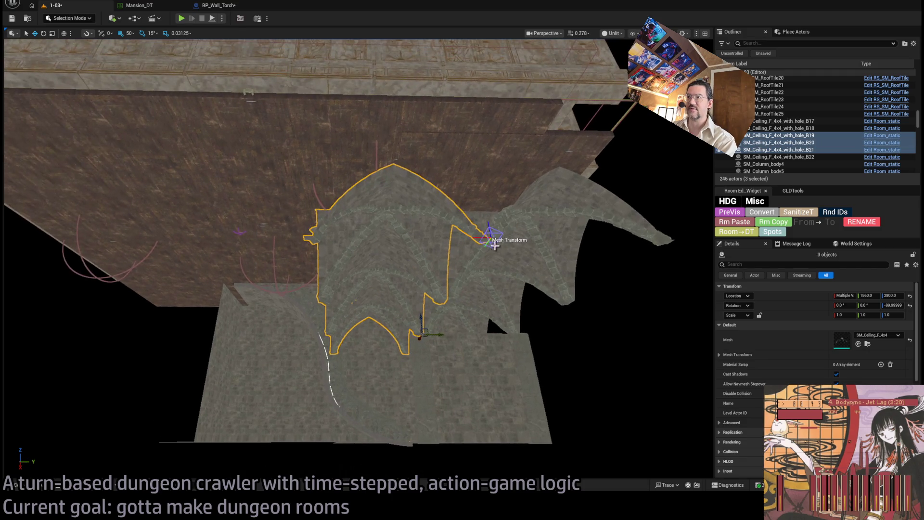
mouse_move(439, 333)
left_mouse_down()
mouse_move(320, 330)
mouse_move(351, 310)
mouse_move(347, 301)
mouse_move(365, 338)
mouse_move(221, 330)
mouse_move(269, 326)
mouse_move(473, 377)
mouse_move(378, 353)
mouse_move(330, 158)
mouse_move(374, 364)
left_mouse_up()
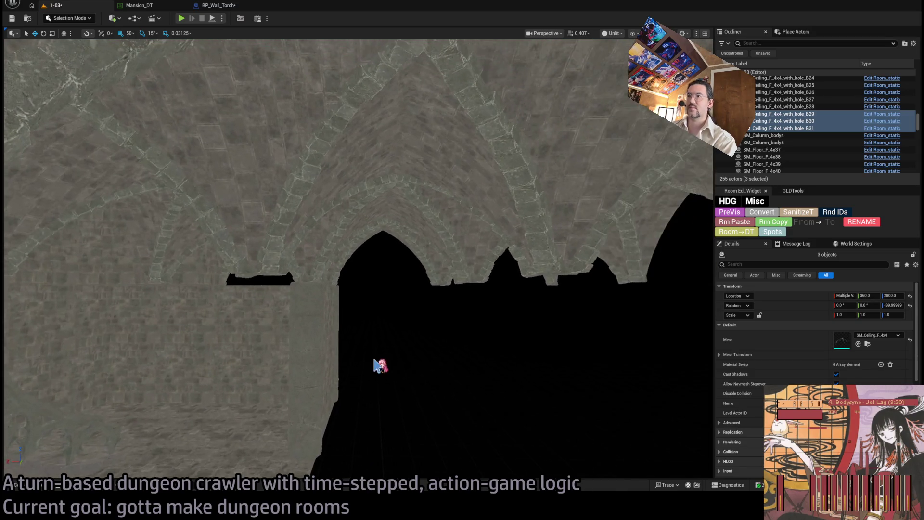
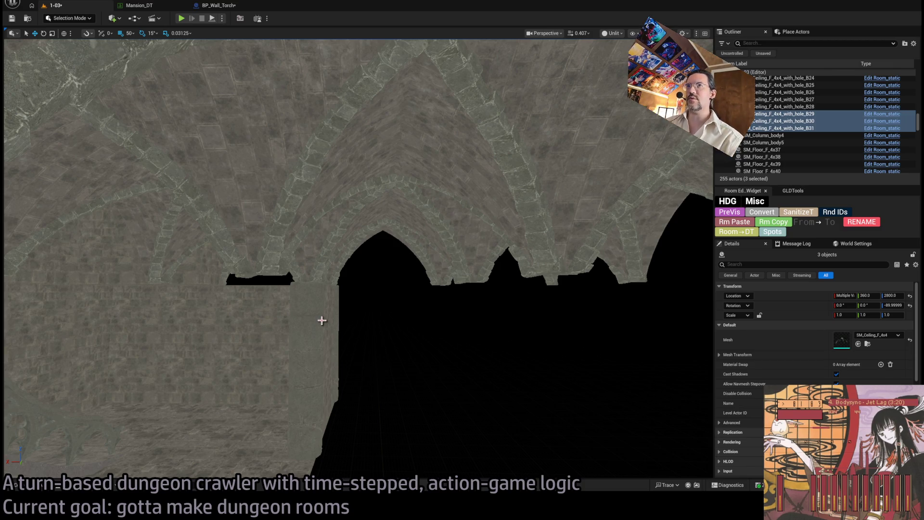
Duplicate the S1 exit marker turned 90° and lower the copy to height 2400.
left_click_drag(340, 269, 178, 472)
left_click(371, 310)
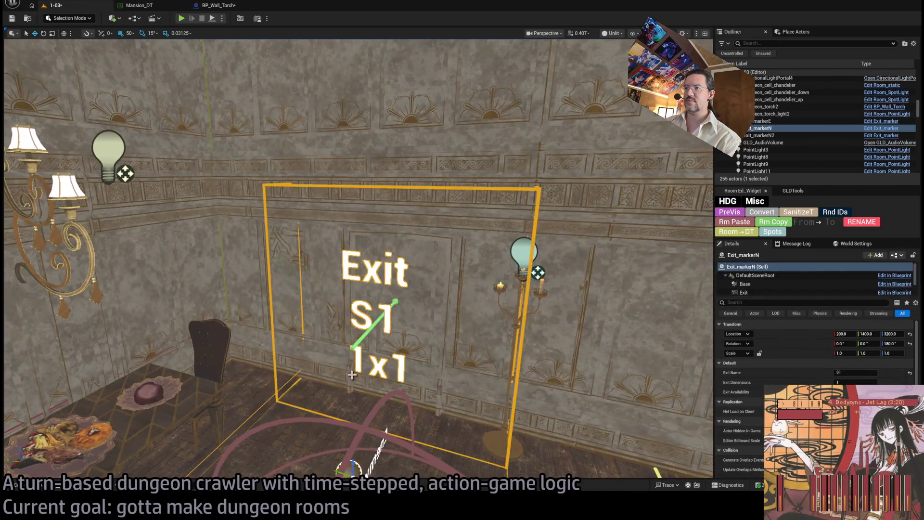
key("f")
left_click_drag(372, 310, 347, 347)
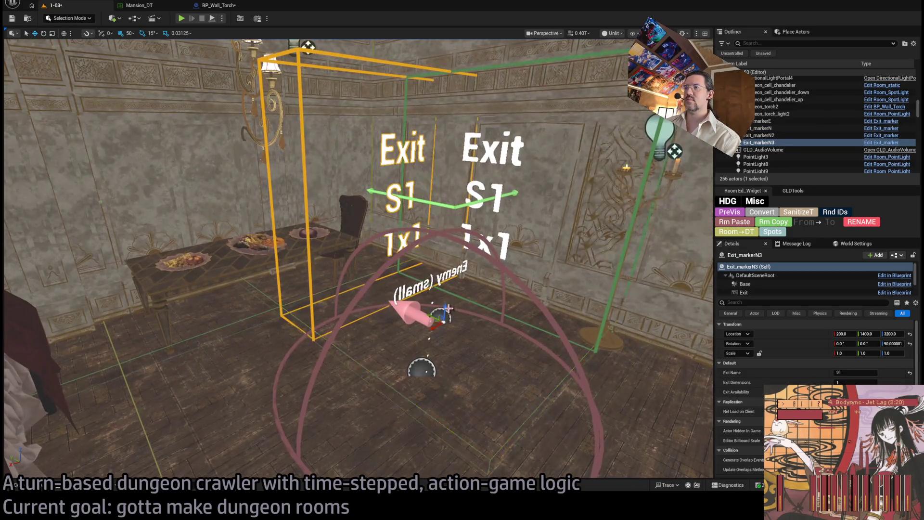
key("End")
key("q")
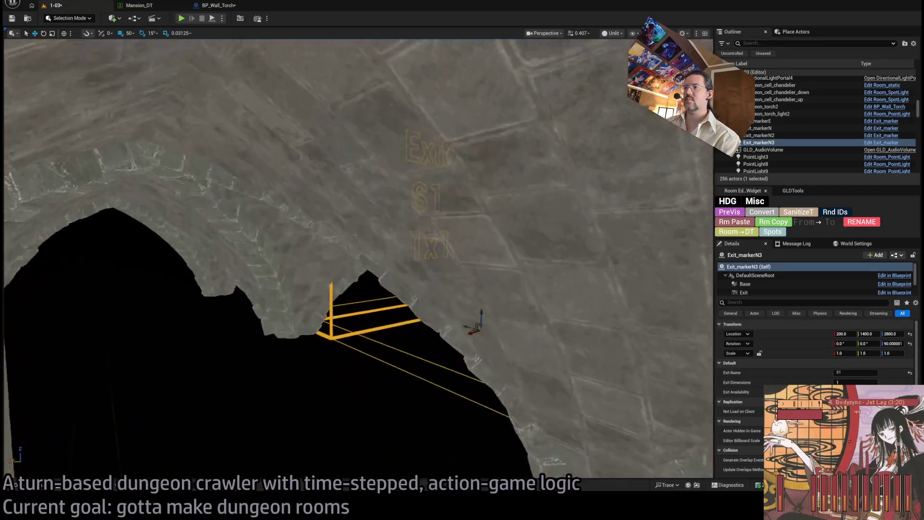
key("q")
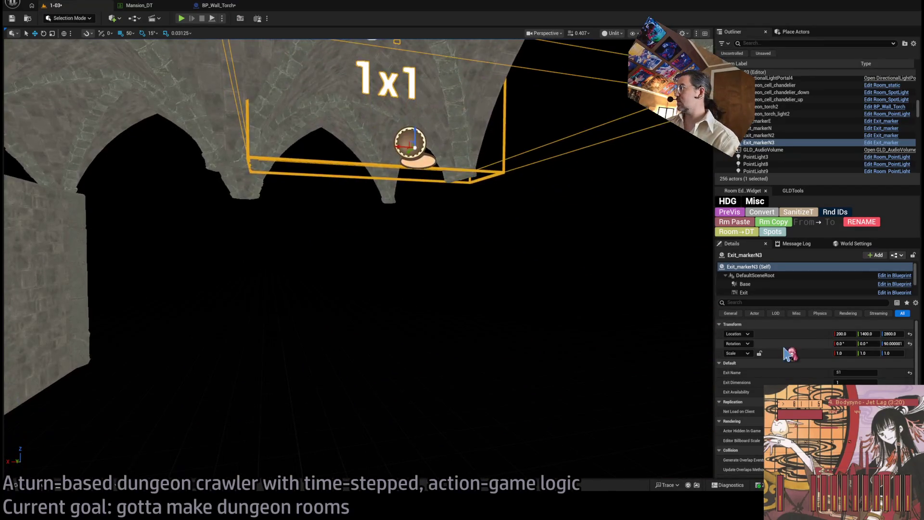
type("0")
key("Return")
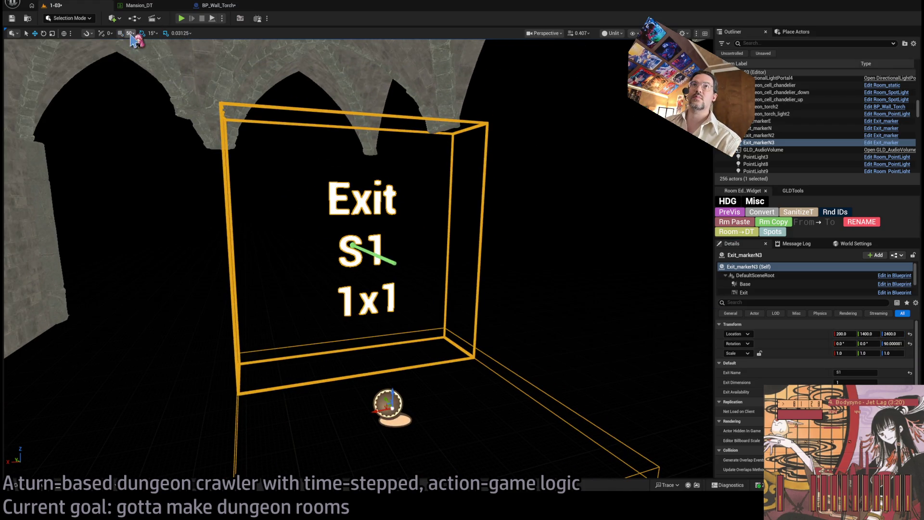
With 100 grid snap, move the copied marker into the archway at X 600, Y 1800.
key("bracketright")
left_click_drag(144, 83, 145, 83)
left_click_drag(296, 175, 296, 176)
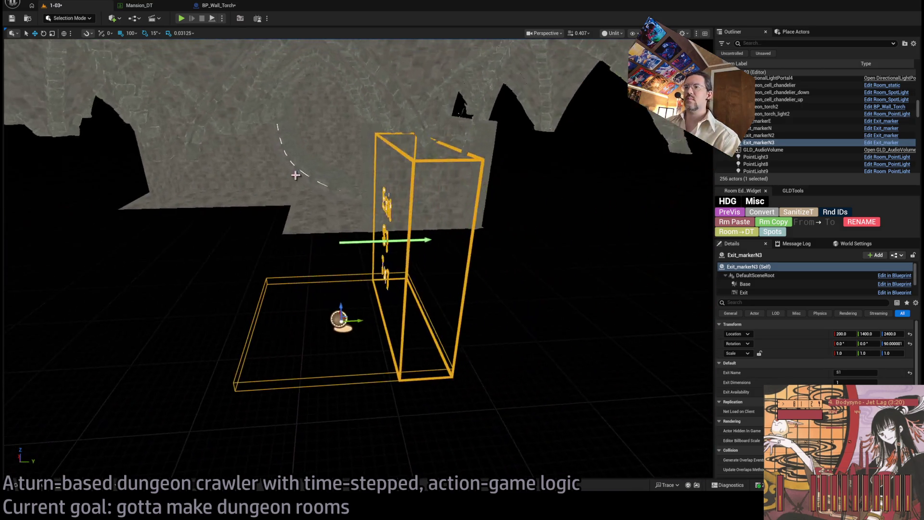
mouse_move(371, 322)
left_mouse_down()
mouse_move(500, 318)
mouse_move(371, 332)
left_mouse_up()
left_click_drag(469, 322, 450, 312)
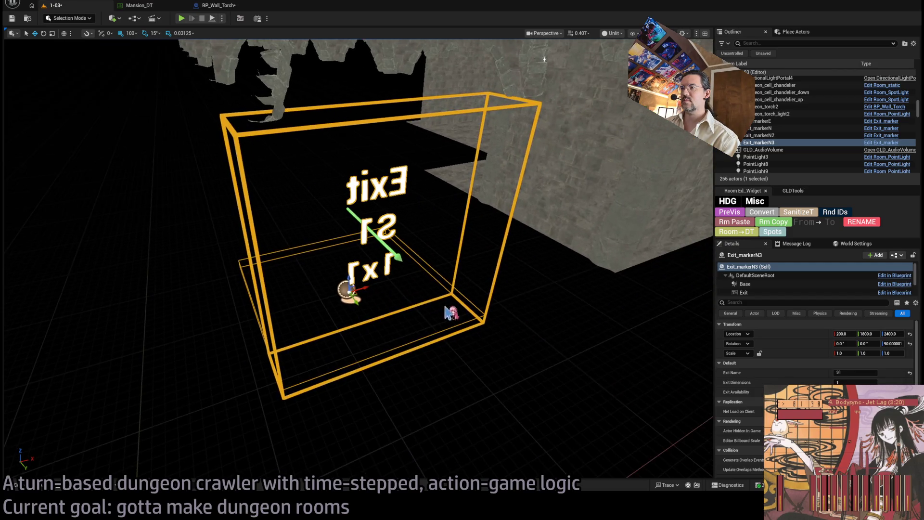
mouse_move(375, 288)
left_mouse_down()
mouse_move(519, 248)
mouse_move(469, 332)
left_mouse_up()
left_click_drag(489, 286, 489, 286)
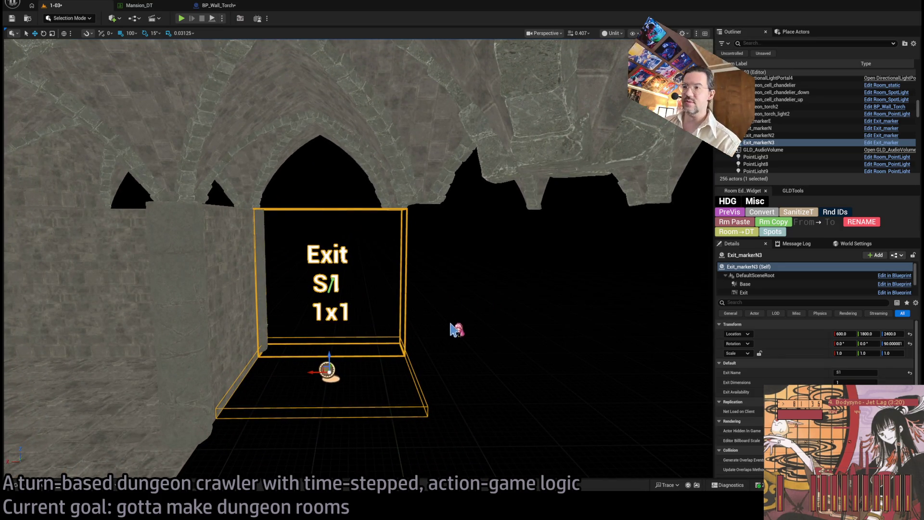
Set the new exit to E0 and rename its marker Exit_markerE0.
left_click_drag(452, 325, 452, 325)
key("f")
type("E0")
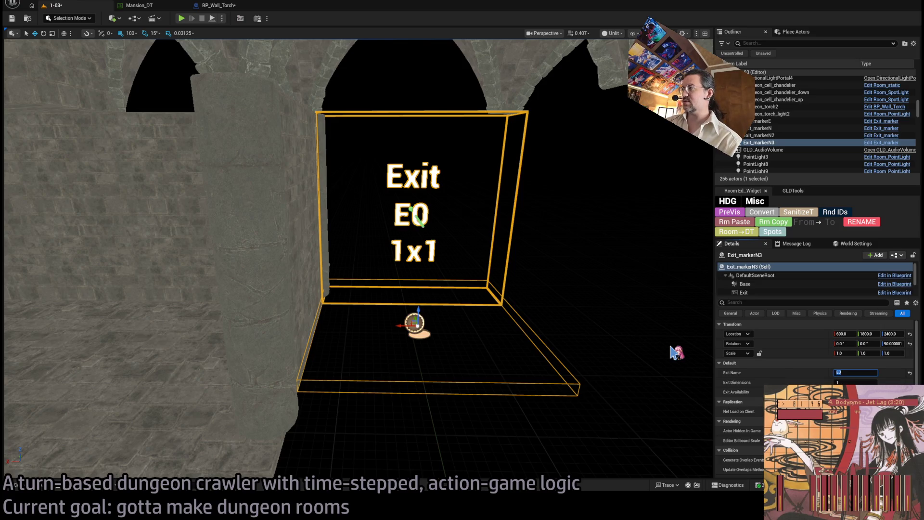
double_click(769, 143)
type("E0")
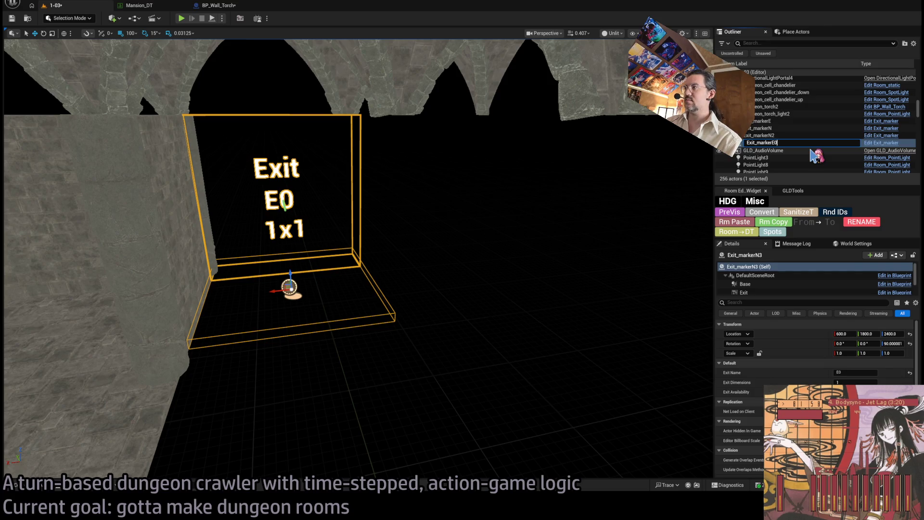
key("Return")
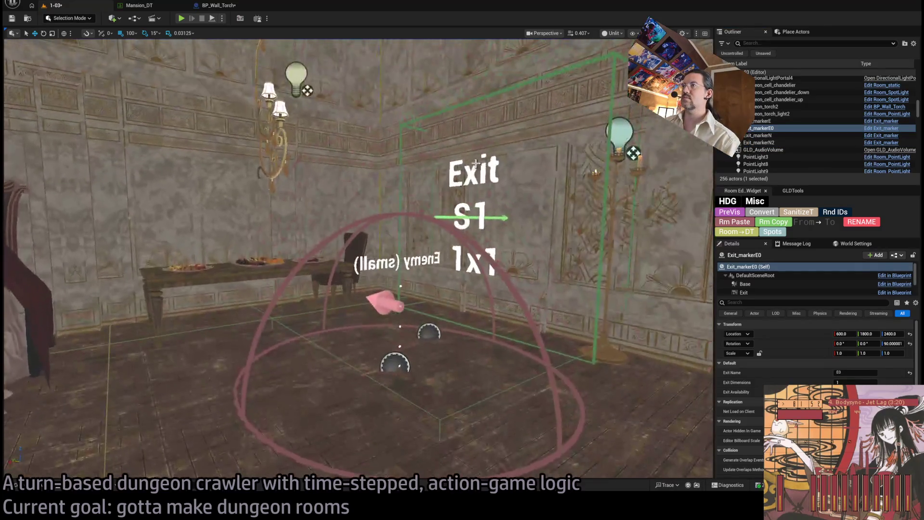
Rename the other exit markers to Exit_markerE1 and Exit_markerW1.
left_click(476, 166)
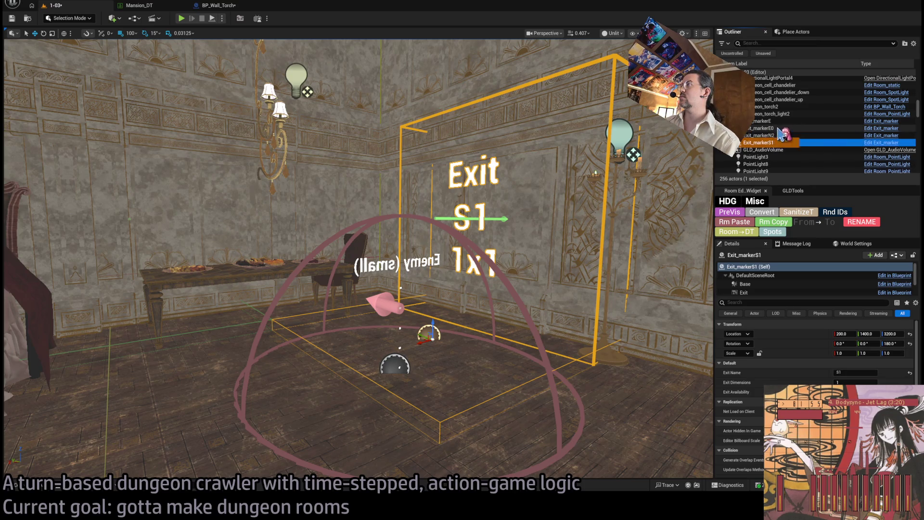
double_click(770, 135)
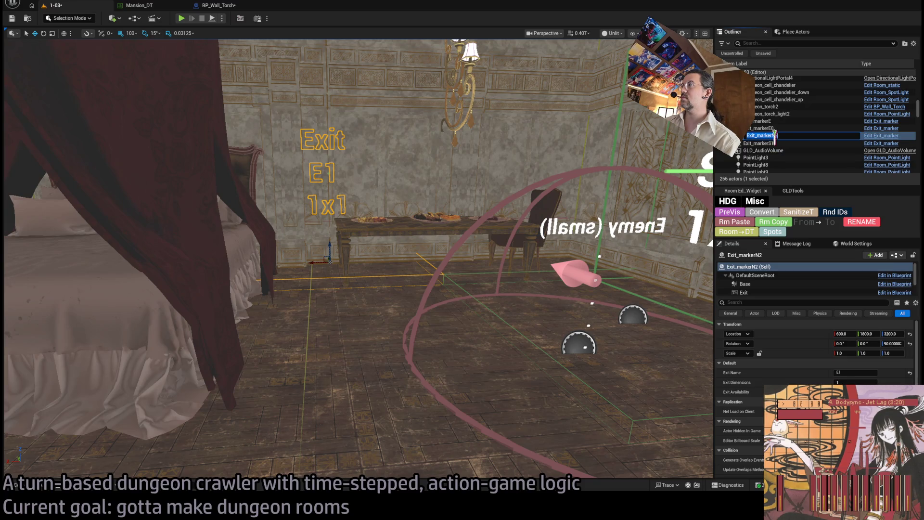
type("E1")
key("Return")
double_click(770, 121)
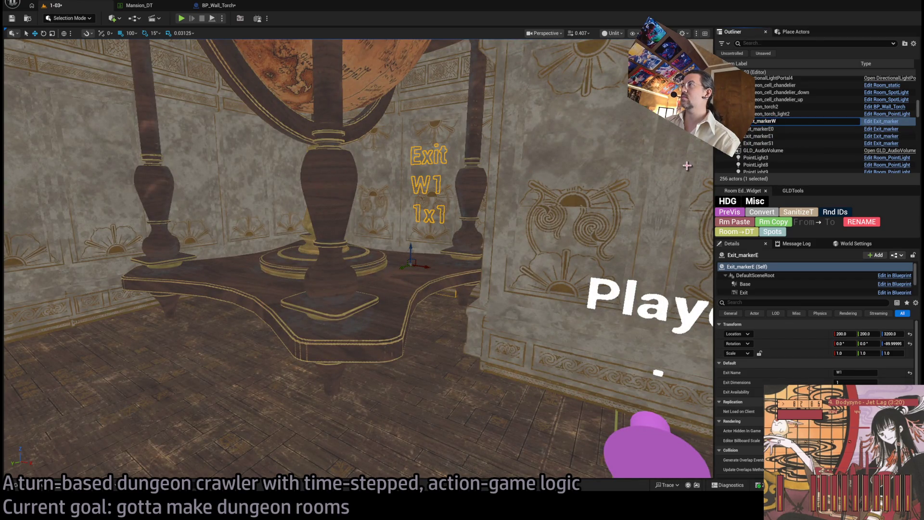
type("1")
key("Return")
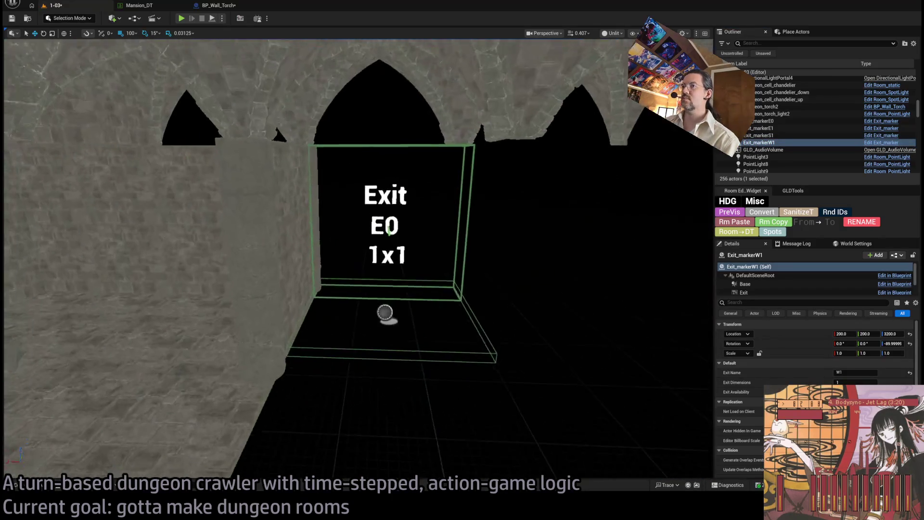
left_click(413, 307)
Duplicate Exit_markerE0 turned to -180° and move the copy along Y to 1000.
key("f")
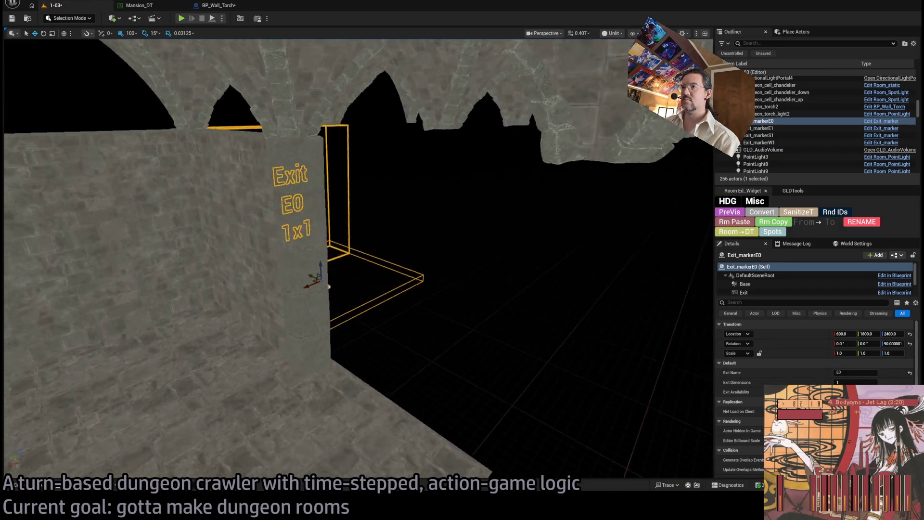
key("e")
mouse_move(283, 279)
left_mouse_down()
mouse_move(265, 270)
mouse_move(391, 240)
mouse_move(356, 235)
left_mouse_up()
mouse_move(219, 286)
left_mouse_down()
mouse_move(351, 318)
mouse_move(314, 250)
mouse_move(305, 266)
left_mouse_up()
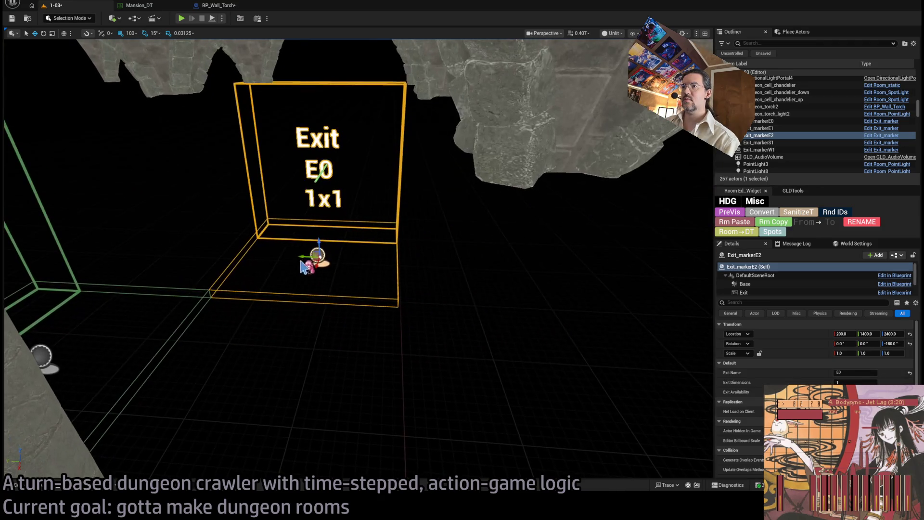
mouse_move(413, 263)
left_mouse_down()
mouse_move(439, 270)
mouse_move(470, 307)
left_mouse_up()
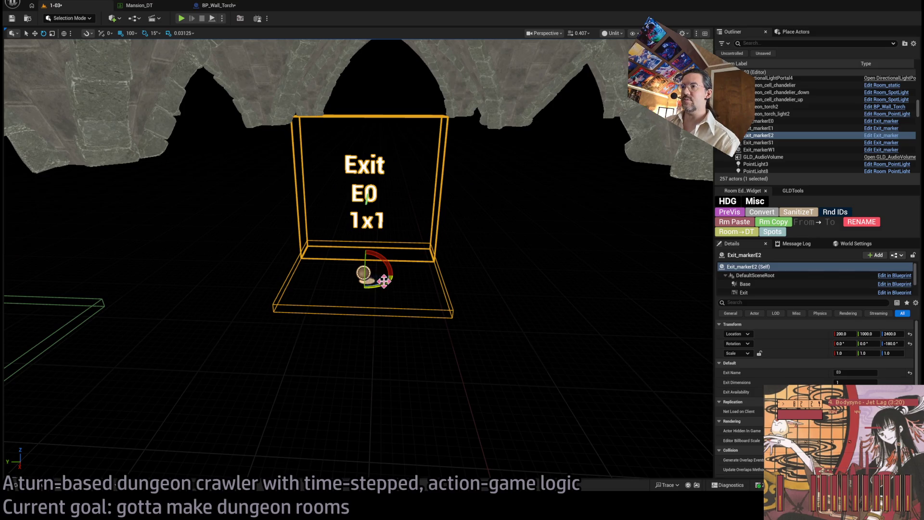
Make a second sideways copy slid along Y, and select Exit_markerE2 for its S0 label.
left_click_drag(384, 281, 364, 288)
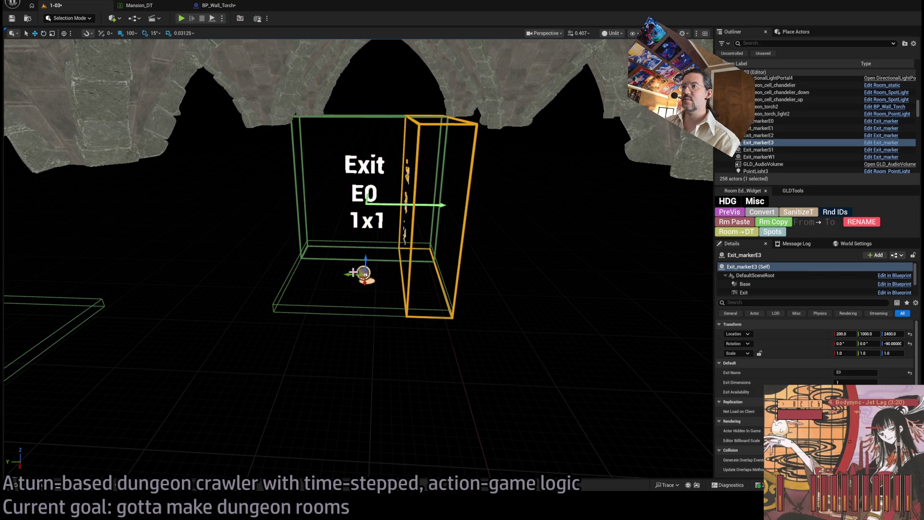
left_click_drag(355, 272, 499, 275)
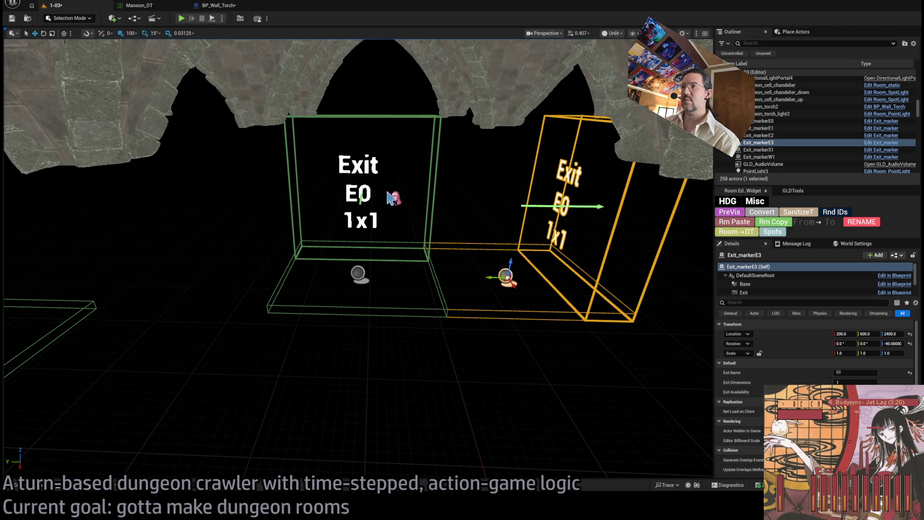
left_click(367, 194)
key("f")
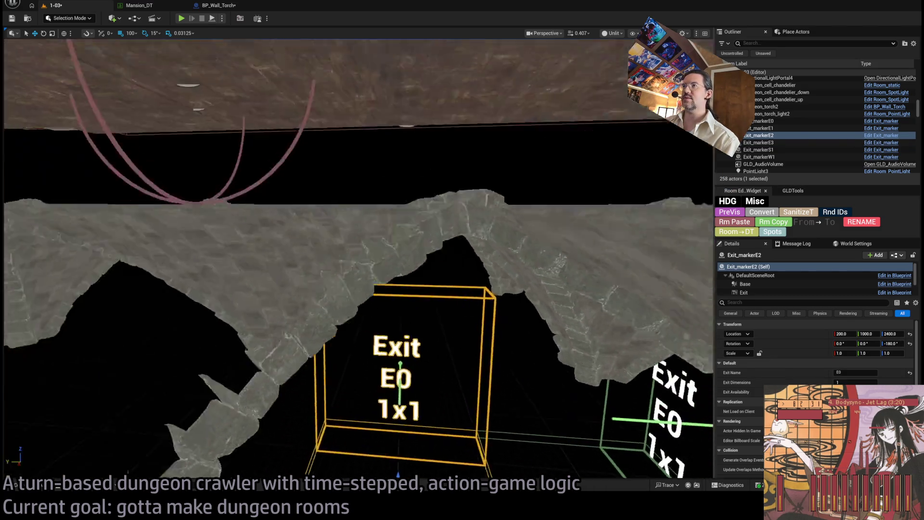
Select Exit_markerE3 and fly around the neighbouring rooms to review the exit boxes.
left_click_drag(877, 333, 877, 334)
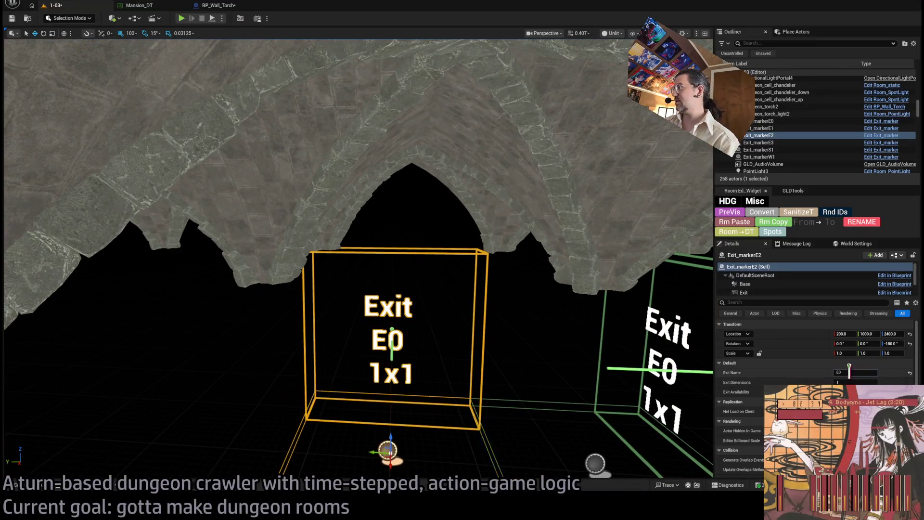
type("S")
left_click_drag(395, 378, 395, 379)
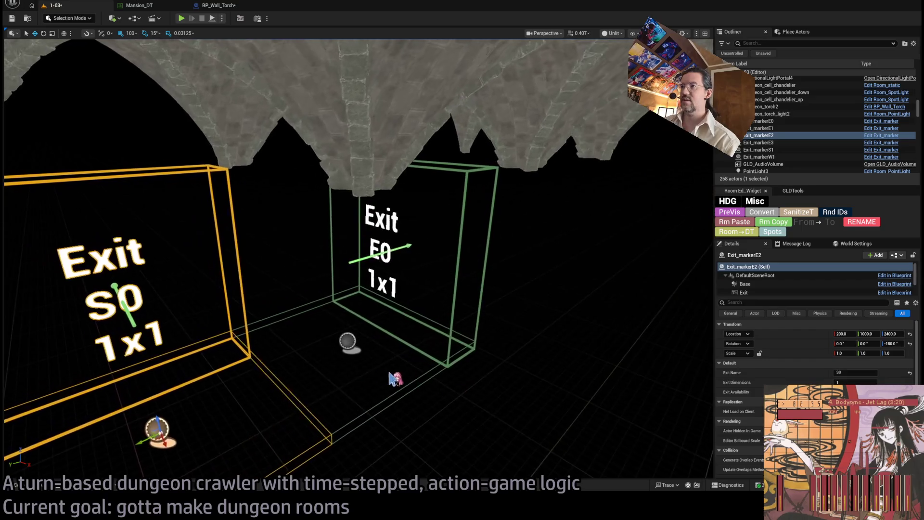
left_click(383, 250)
left_click_drag(285, 337, 285, 337)
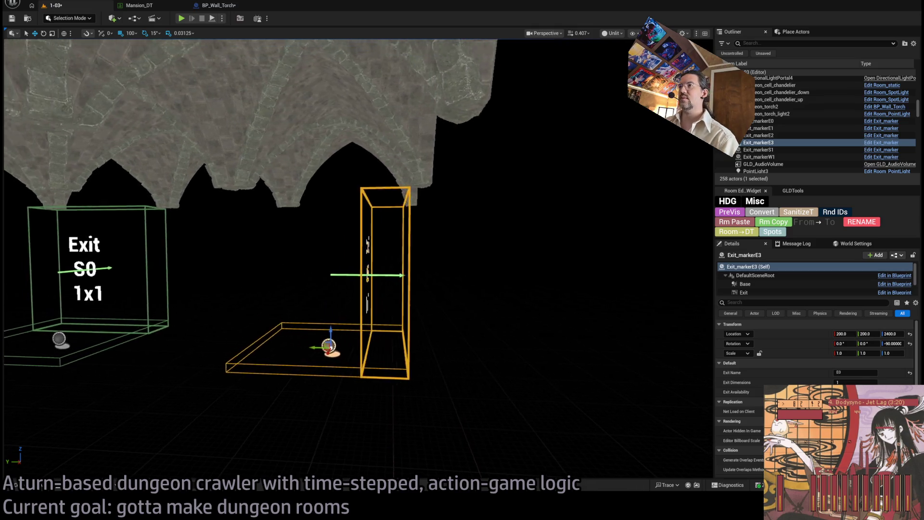
left_click_drag(285, 338, 285, 337)
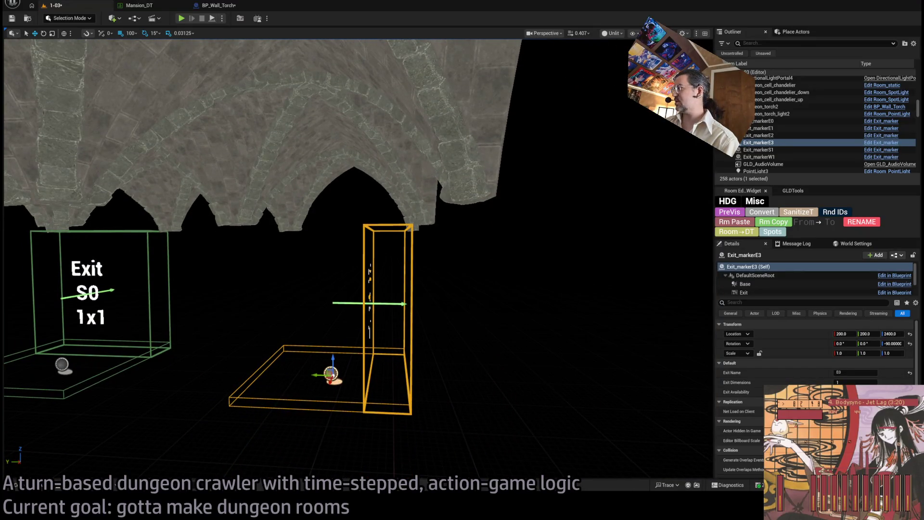
left_click_drag(285, 337, 285, 338)
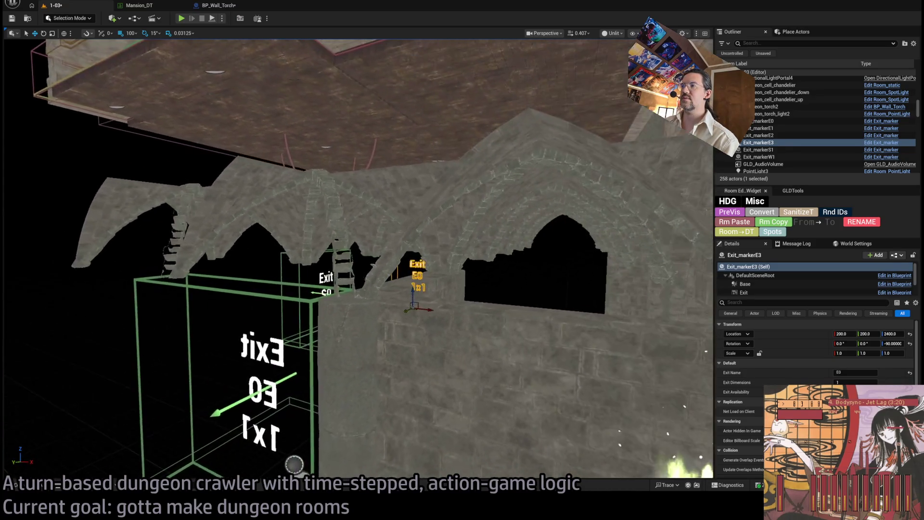
Multi-select the room's wall panels, arch, column, ladder, floor piece and wall torch.
left_click_drag(432, 334, 432, 334)
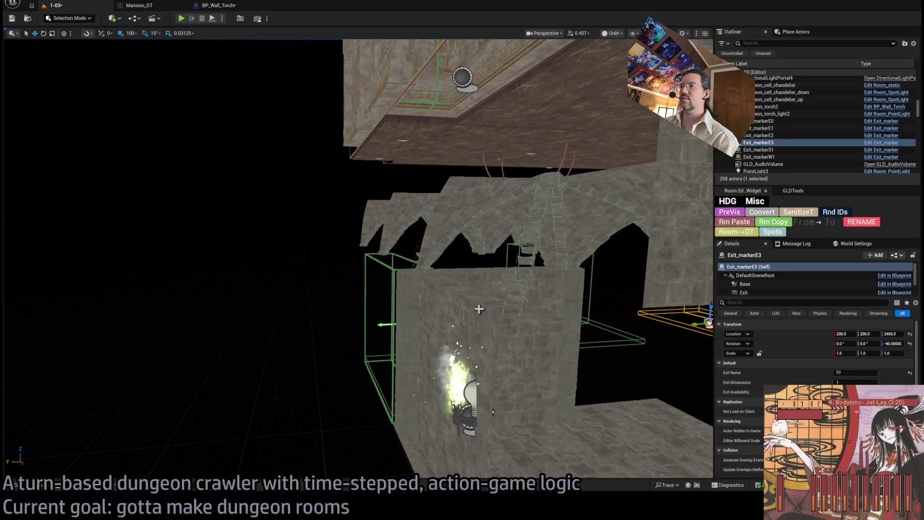
left_click(470, 320)
left_click(464, 276, "ctrl")
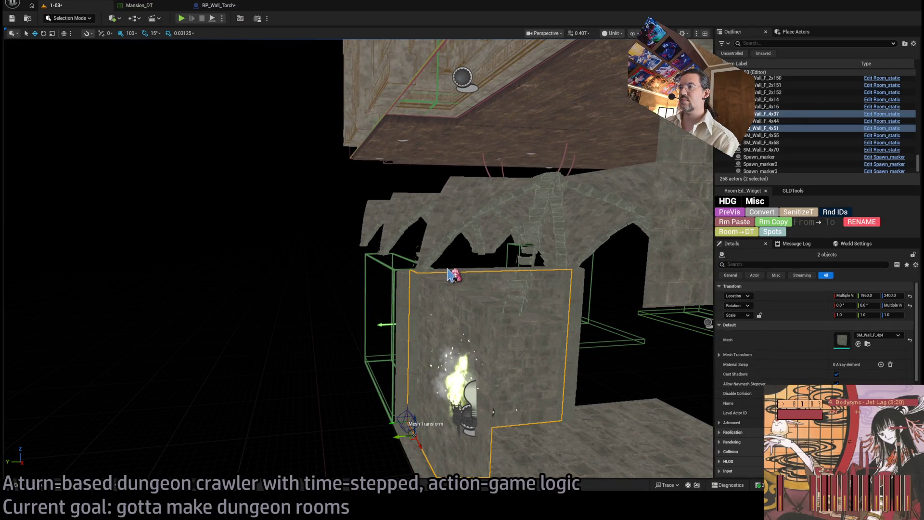
left_click(434, 263, "ctrl")
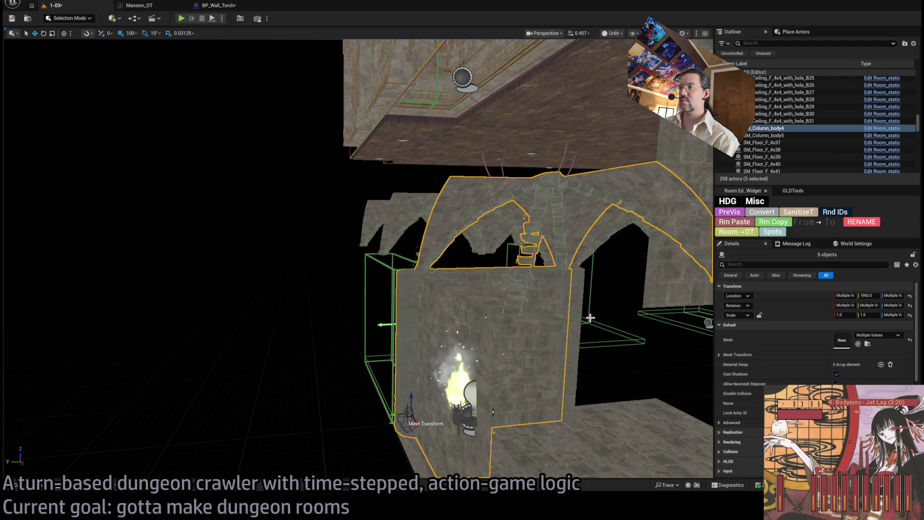
left_click(509, 343, "ctrl")
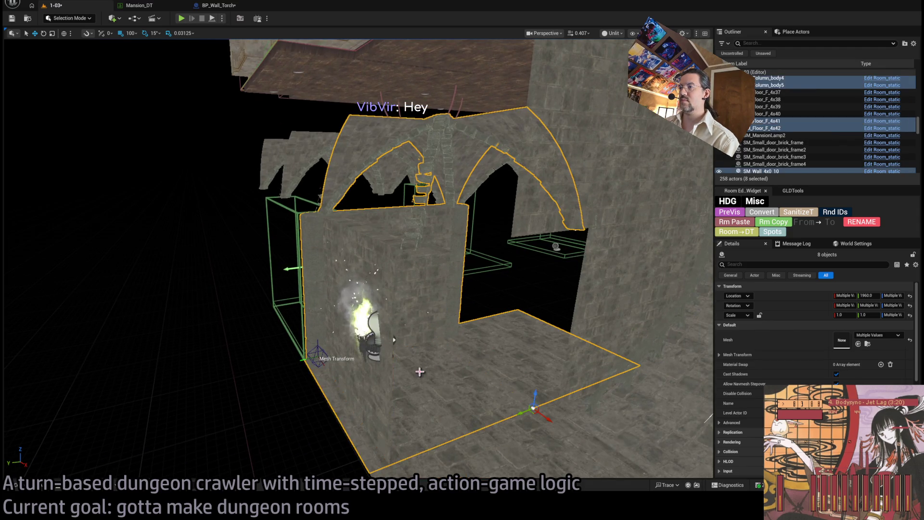
scroll(386, 303, "up", 5)
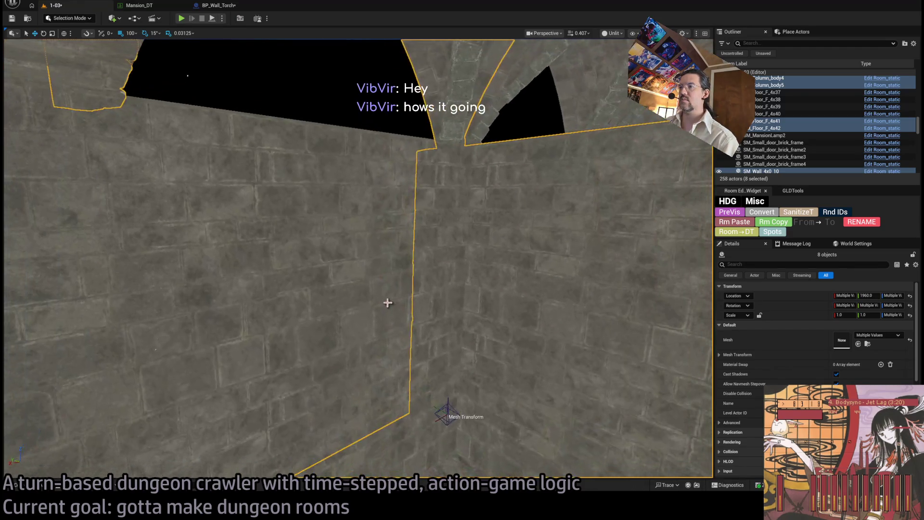
left_click(402, 249, "ctrl")
scroll(356, 260, "down", 5)
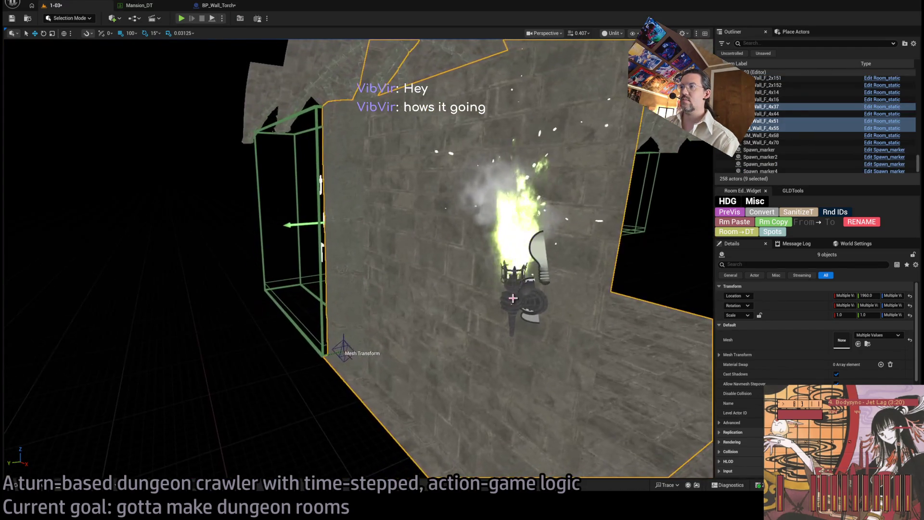
left_click(513, 299, "ctrl")
scroll(427, 301, "down", 4)
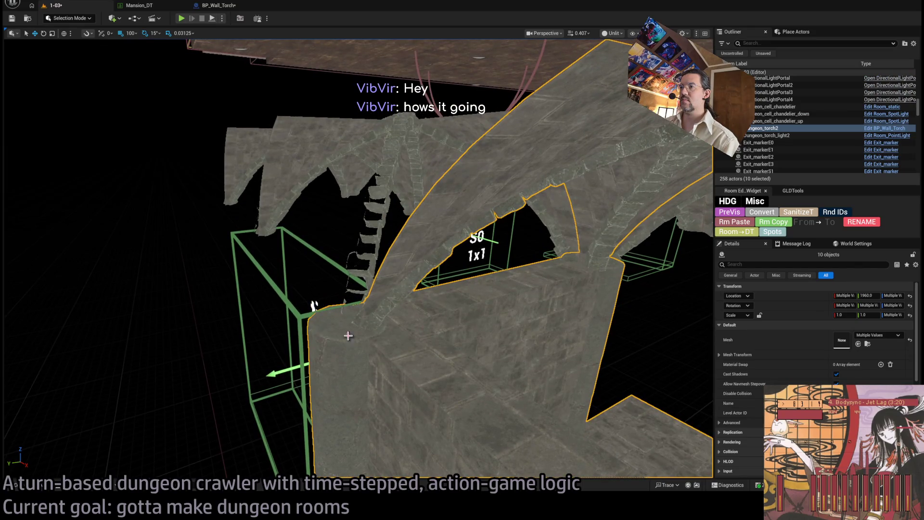
left_click(454, 355, "ctrl")
scroll(453, 355, "up", 5)
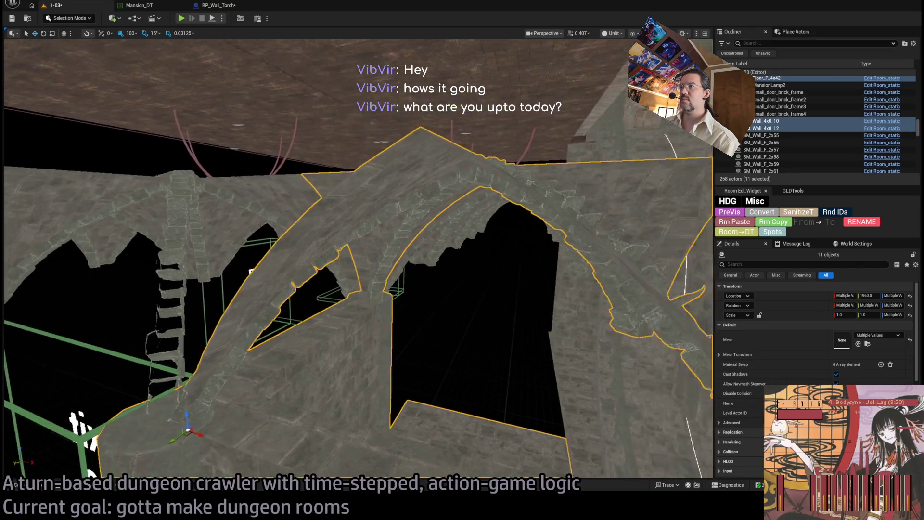
scroll(403, 362, "down", 5)
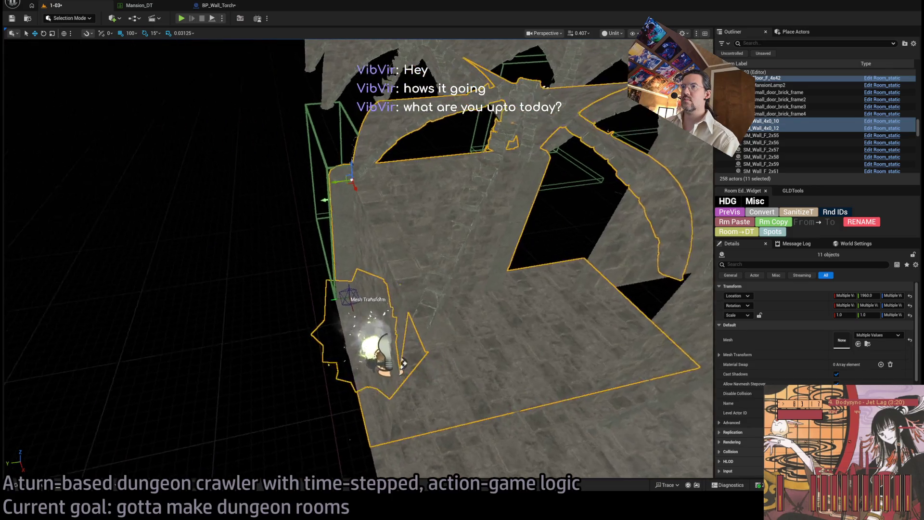
scroll(399, 361, "down", 3)
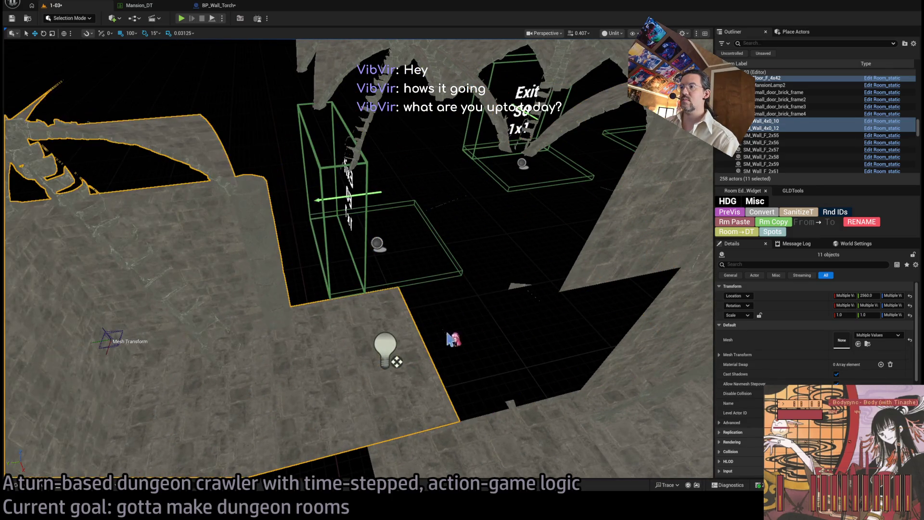
scroll(512, 371, "up", 5)
scroll(404, 258, "up", 5)
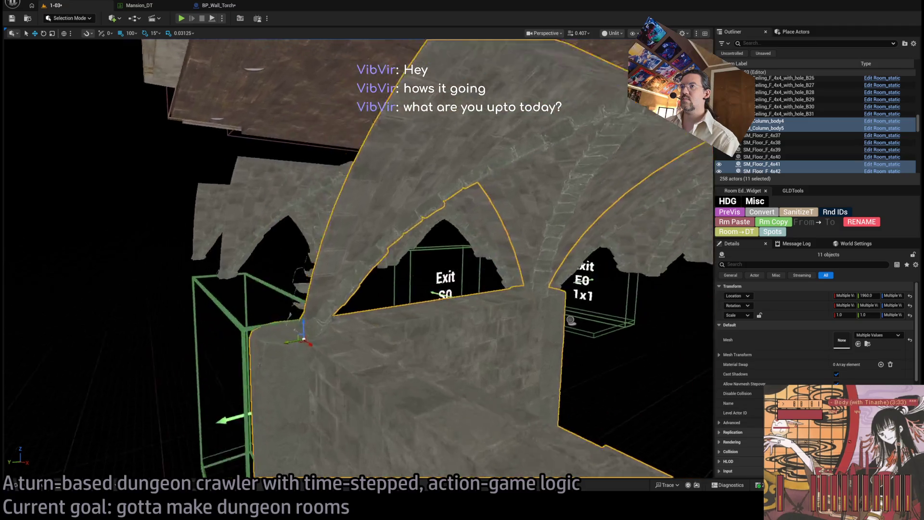
Add the arched ceiling pieces and column, bringing the selection to 25 objects.
left_click_drag(499, 330, 498, 331)
left_click(486, 242, "ctrl")
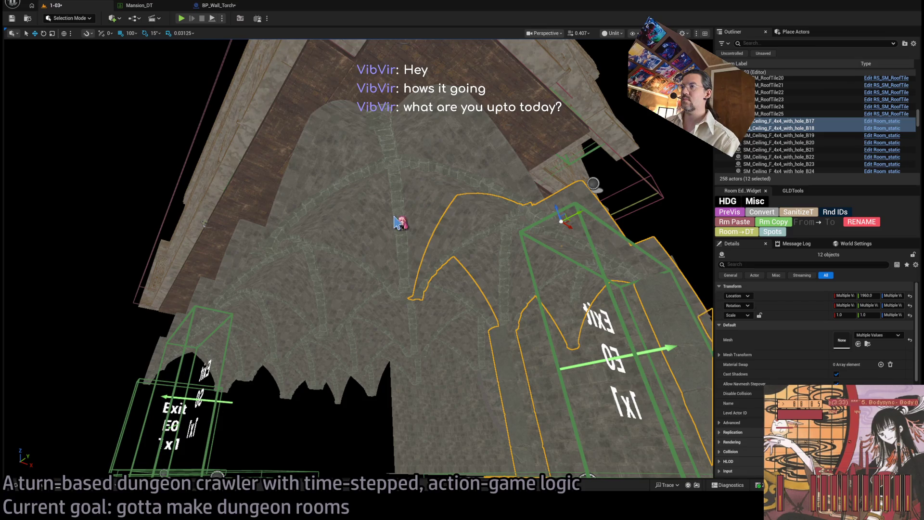
left_click(370, 335, "ctrl")
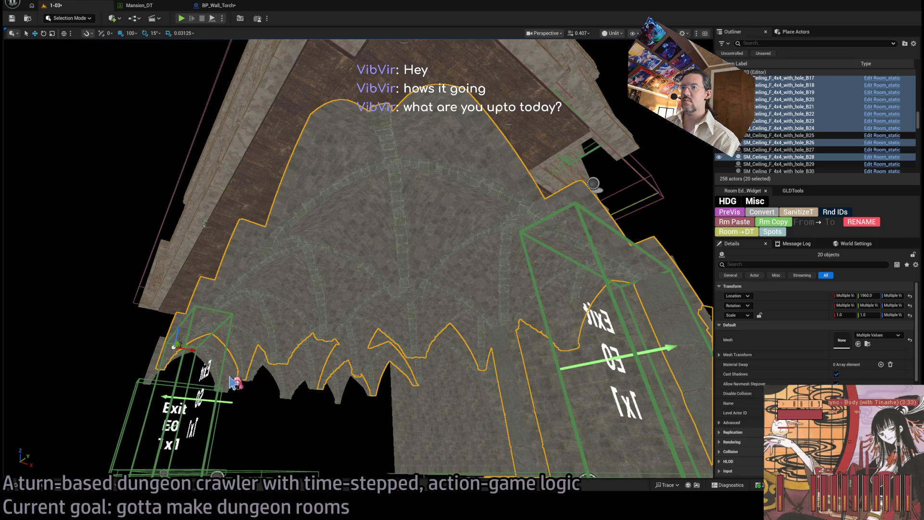
left_click(315, 384, "ctrl")
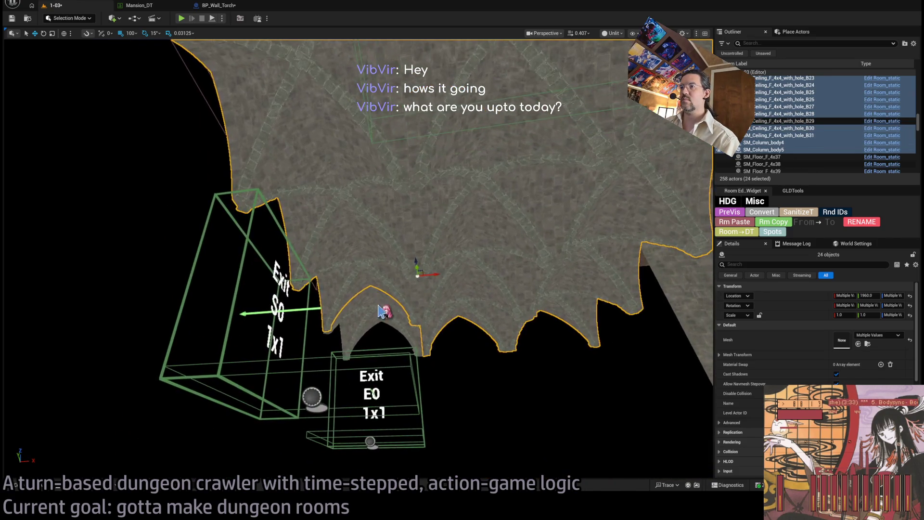
left_click(625, 250, "ctrl")
scroll(625, 251, "down", 6)
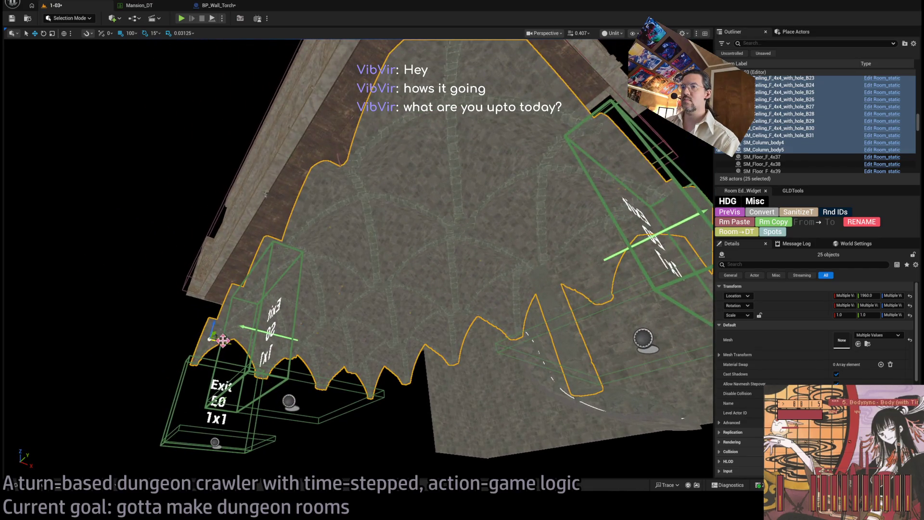
Drag the 25 grouped room pieces along Y until their Location Y reads 2000.
mouse_move(83, 307)
left_mouse_down()
mouse_move(202, 289)
mouse_move(288, 308)
mouse_move(267, 298)
left_mouse_up()
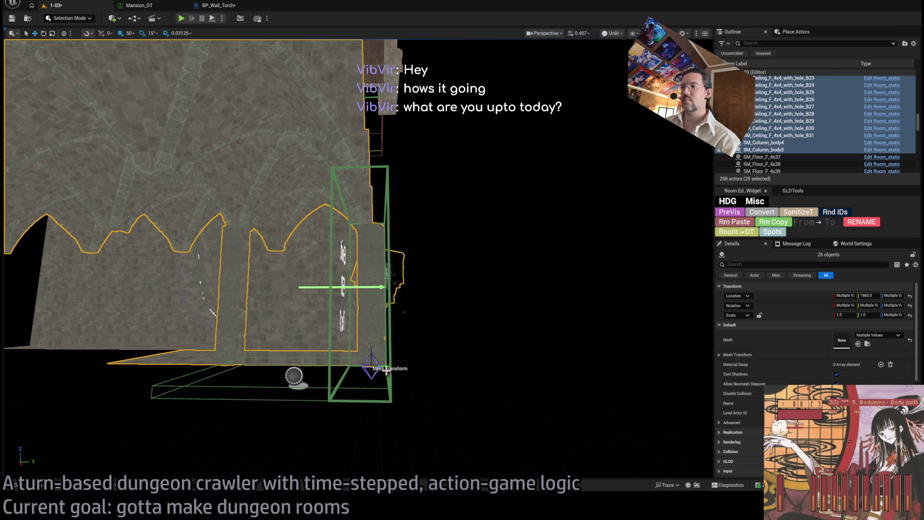
mouse_move(267, 299)
left_mouse_down()
mouse_move(263, 289)
mouse_move(274, 282)
mouse_move(403, 321)
left_mouse_up()
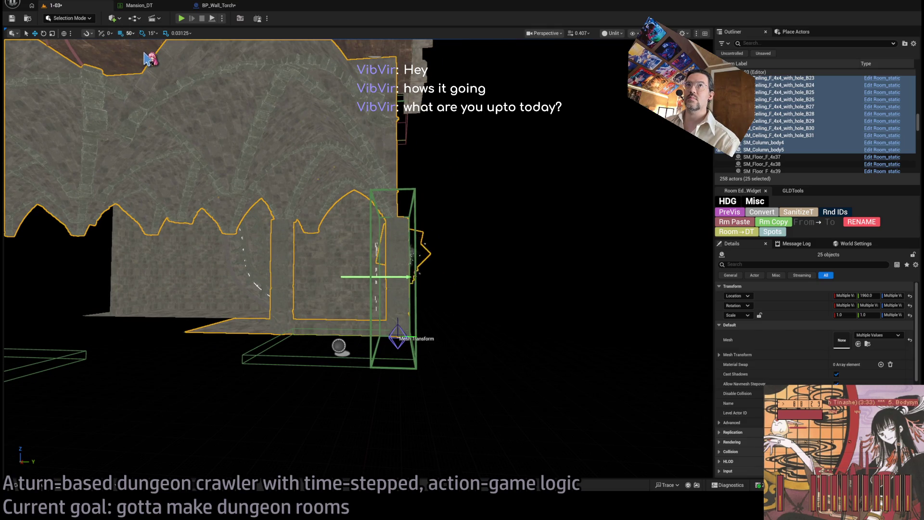
mouse_move(403, 321)
left_mouse_down()
mouse_move(198, 254)
mouse_move(125, 212)
mouse_move(132, 213)
left_mouse_up()
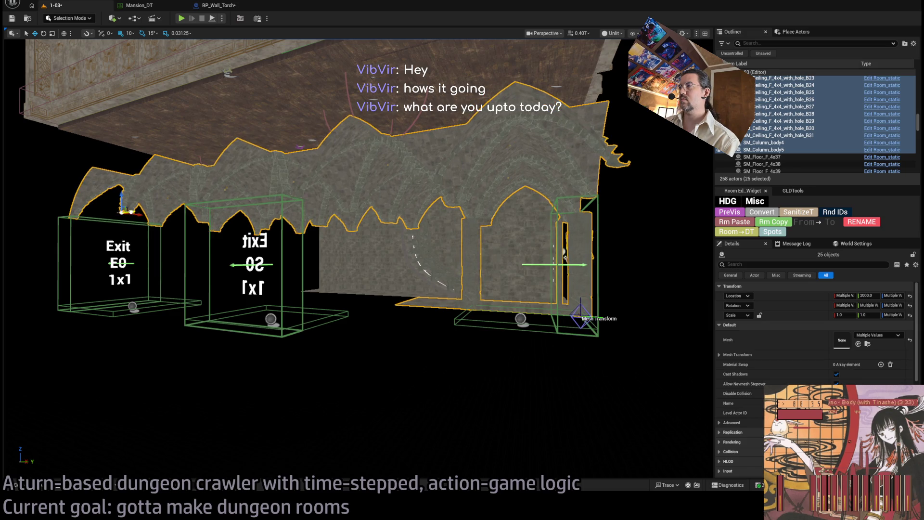
left_click_drag(337, 269, 337, 212)
scroll(308, 241, "up", 3)
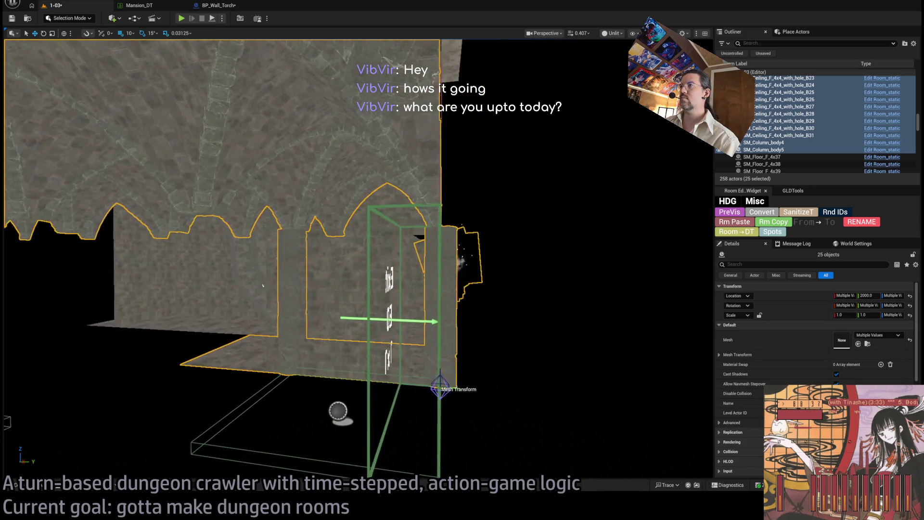
scroll(232, 260, "up", 5)
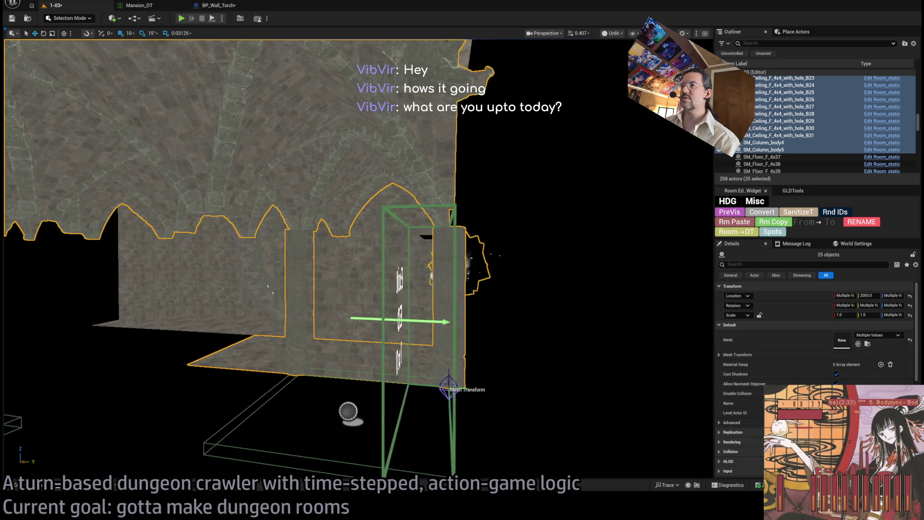
scroll(356, 260, "down", 10)
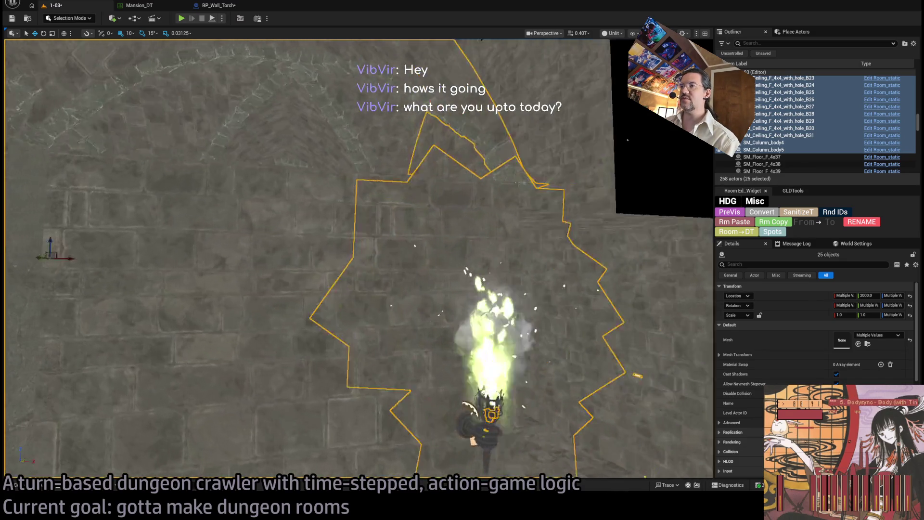
scroll(356, 260, "up", 8)
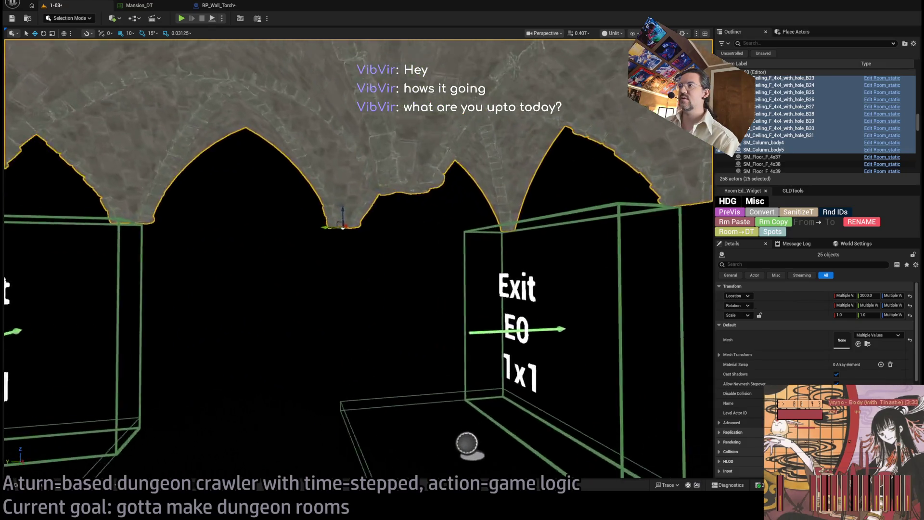
scroll(356, 260, "down", 10)
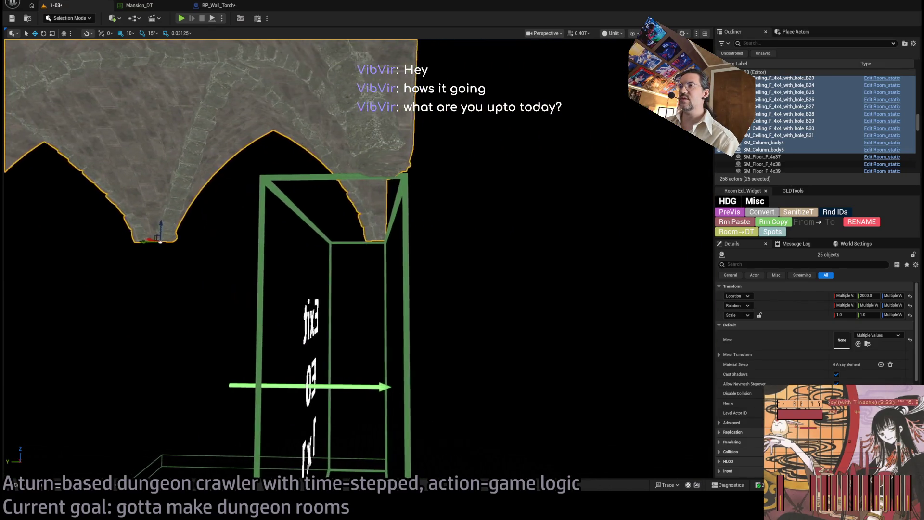
scroll(530, 355, "down", 6)
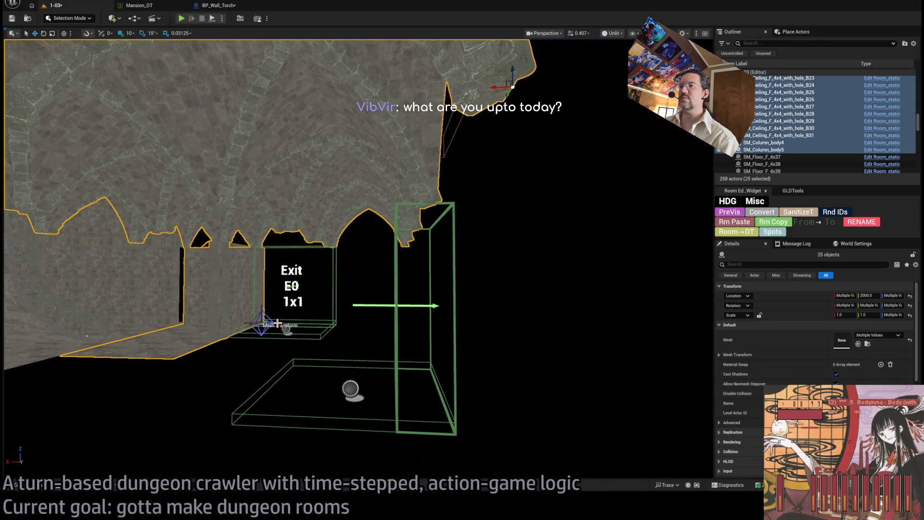
scroll(356, 260, "down", 6)
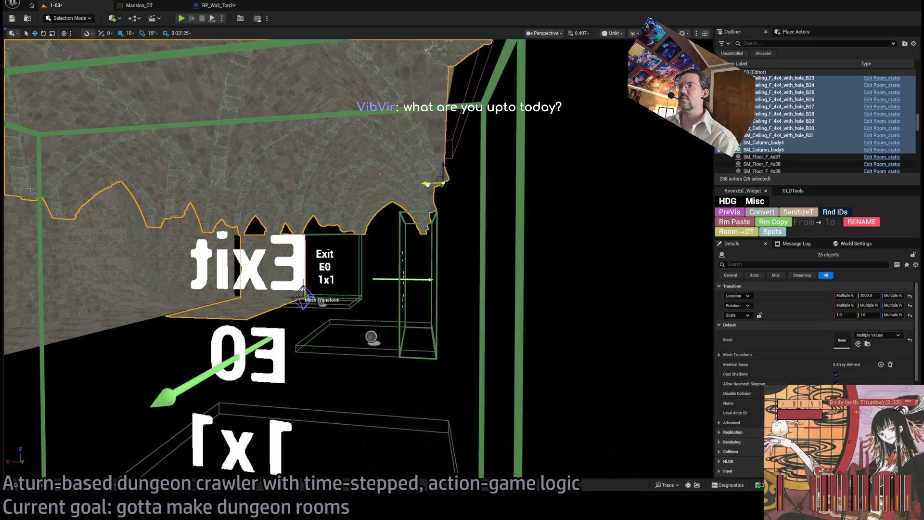
scroll(356, 260, "down", 8)
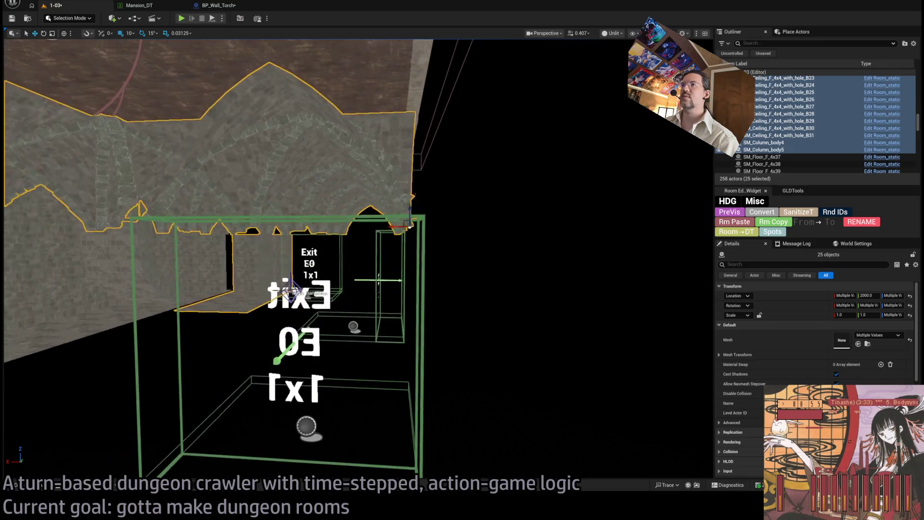
scroll(356, 260, "up", 10)
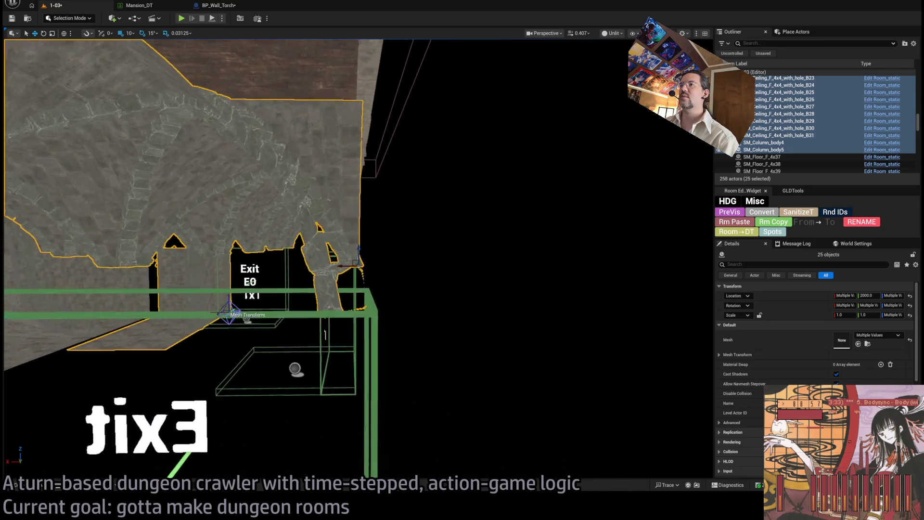
scroll(356, 260, "up", 4)
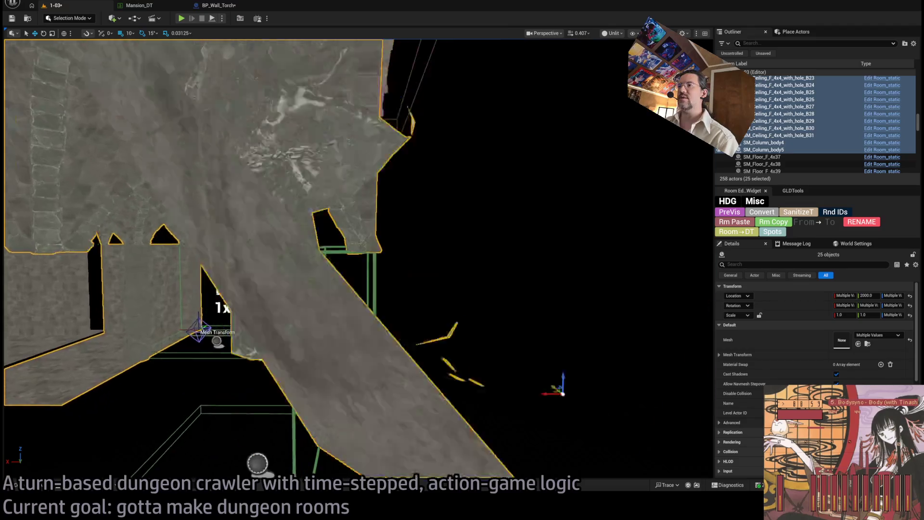
scroll(356, 260, "up", 10)
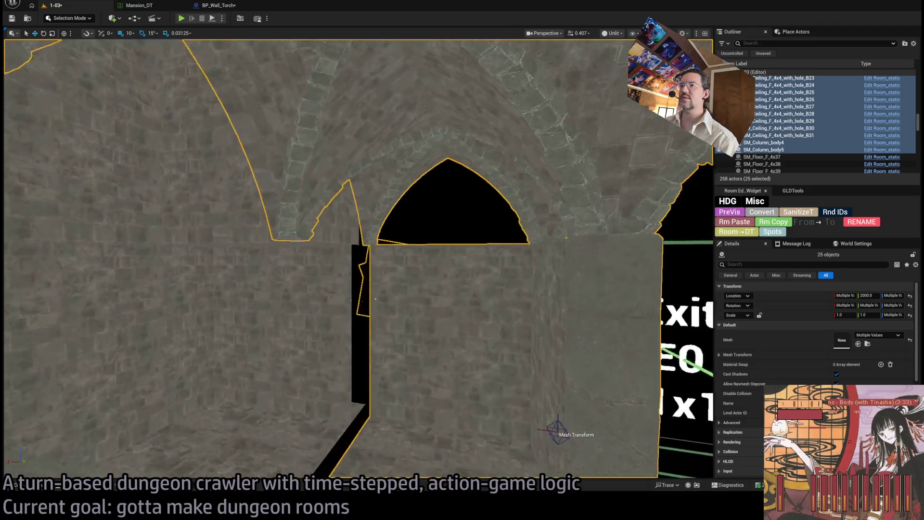
scroll(423, 193, "up", 5)
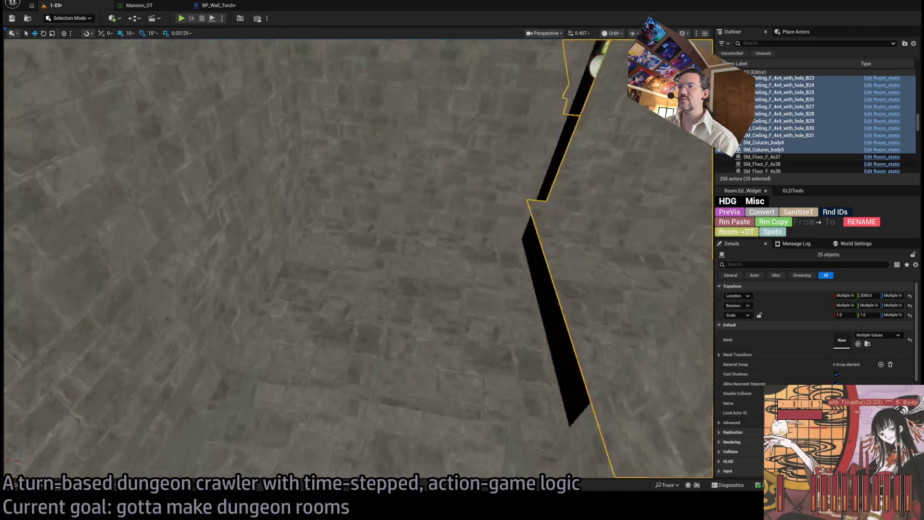
Slide floor tile SM_Floor_F_4x37 to X 1580 and select it with SM_Floor_F_4x38.
left_click(423, 193)
scroll(384, 314, "down", 5)
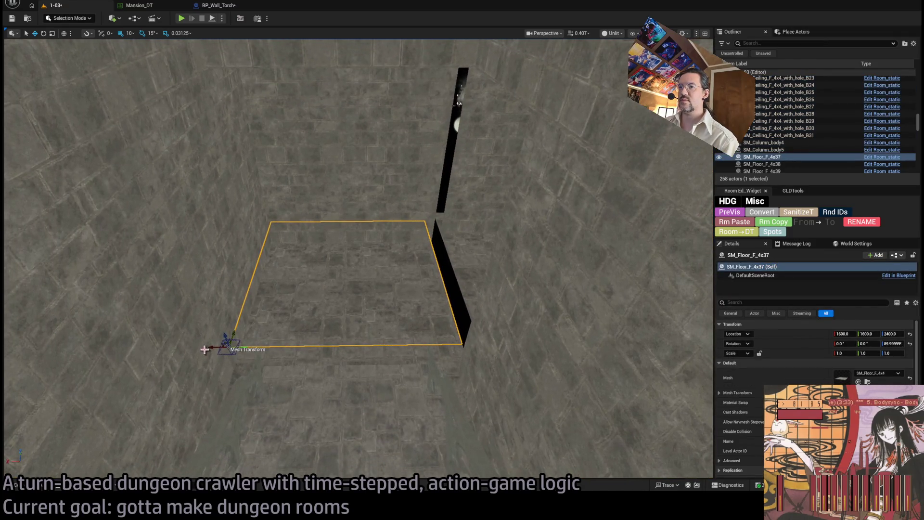
left_click_drag(214, 348, 247, 356)
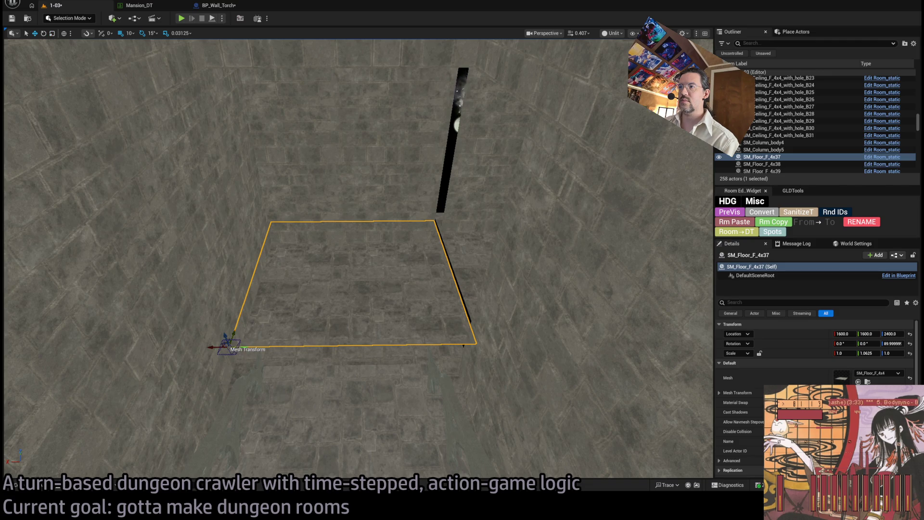
left_click_drag(247, 356, 235, 313)
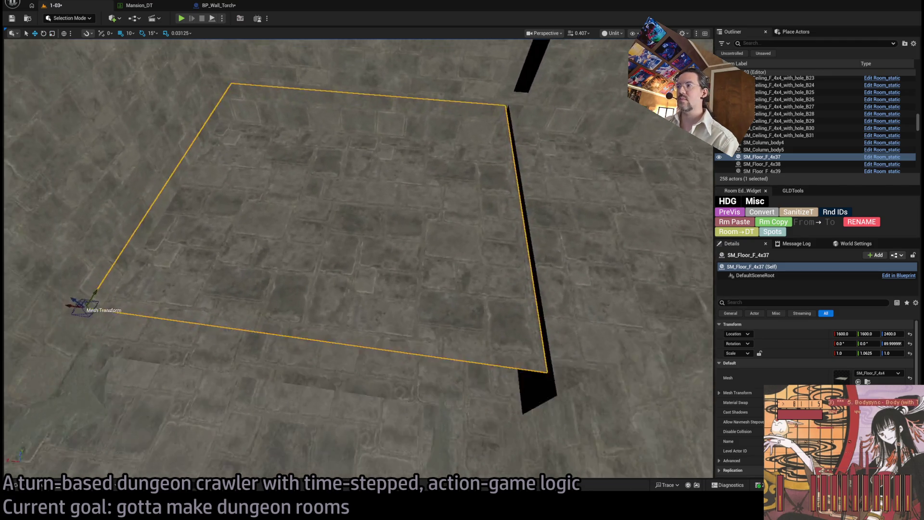
left_click_drag(394, 309, 394, 309)
left_click(426, 310, "ctrl")
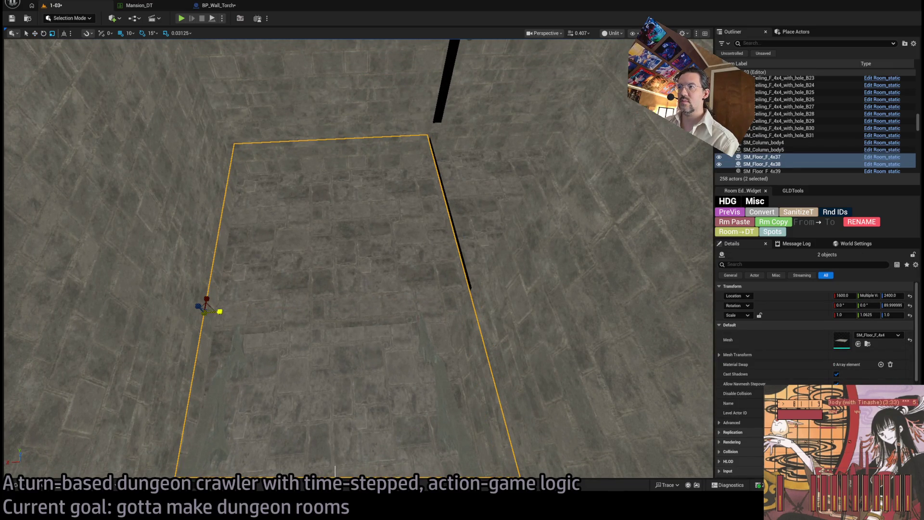
left_click(218, 316)
left_click(269, 265, "ctrl")
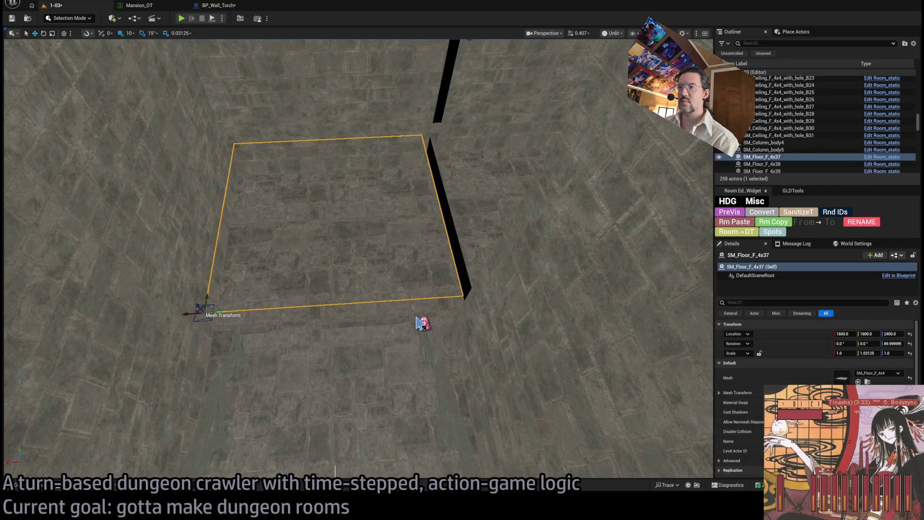
mouse_move(221, 312)
left_mouse_down()
mouse_move(258, 289)
mouse_move(251, 269)
mouse_move(308, 264)
mouse_move(321, 280)
mouse_move(318, 253)
mouse_move(298, 288)
mouse_move(318, 279)
mouse_move(309, 298)
mouse_move(279, 318)
mouse_move(299, 303)
left_mouse_up()
key("ctrl+z")
key("ctrl+y")
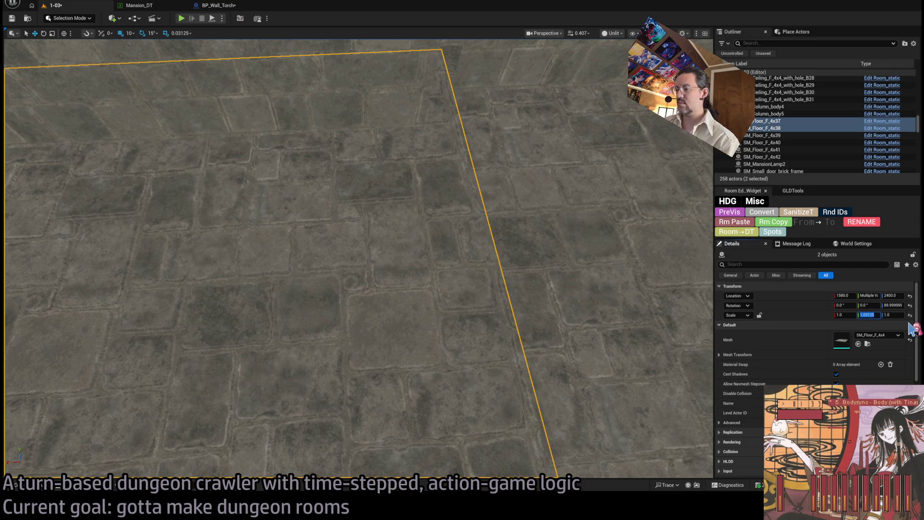
Set both tiles' Y scale to 1.3, then bring it back to about 1.025.
type("1.3")
key("Return")
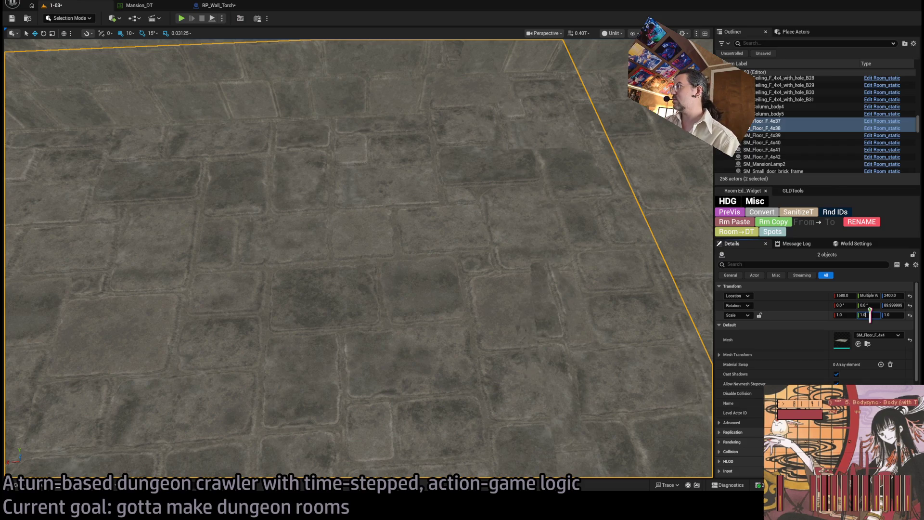
left_click_drag(869, 314, 870, 313)
mouse_move(655, 289)
left_mouse_down()
mouse_move(626, 250)
mouse_move(676, 287)
left_mouse_up()
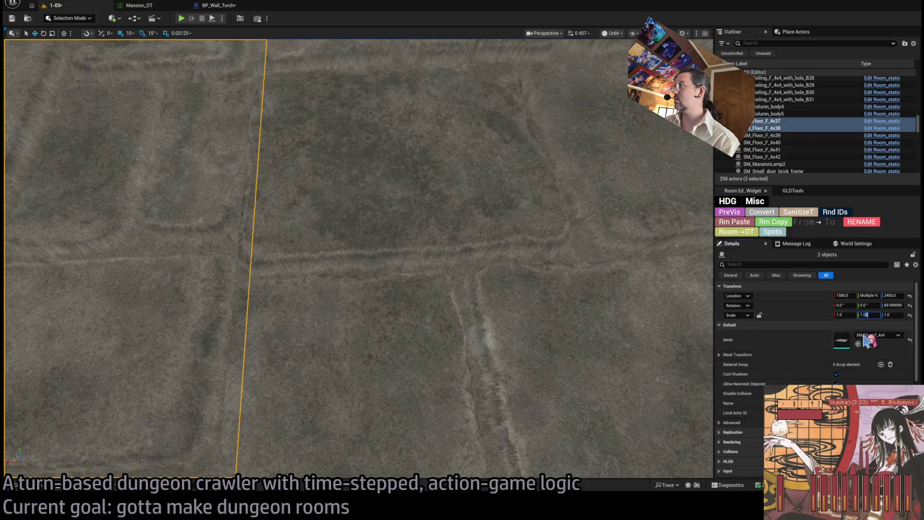
mouse_move(512, 306)
left_mouse_down()
mouse_move(523, 130)
mouse_move(424, 259)
left_mouse_up()
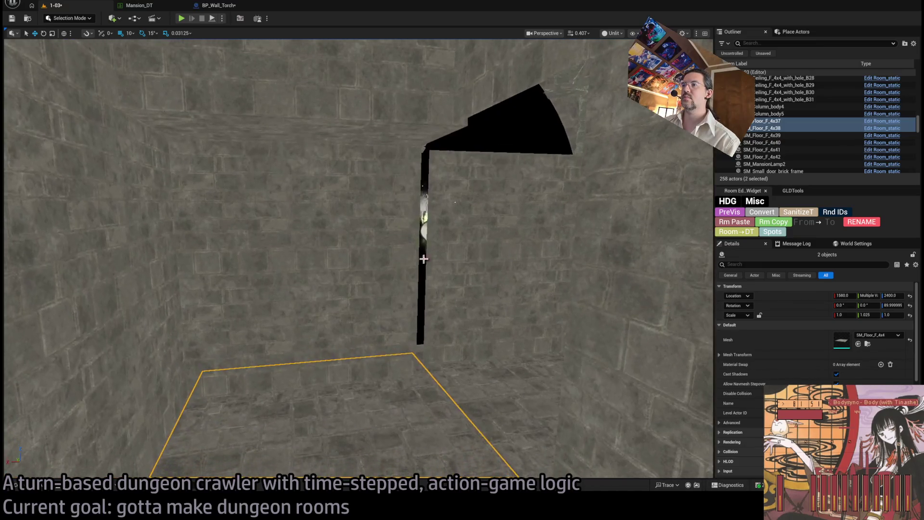
Select the four lower wall pieces, SM_Wall_F_2x147 through SM_Wall_F_2x150.
left_click(365, 273)
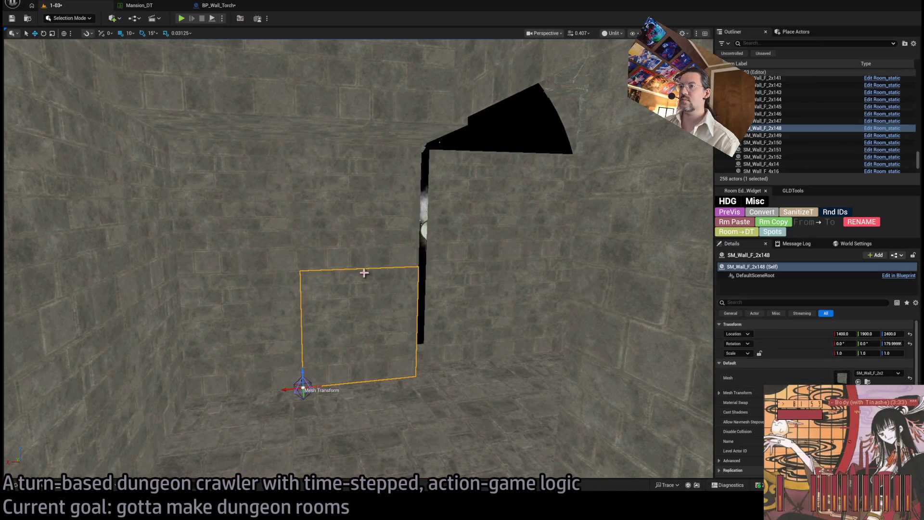
left_click(314, 263, "ctrl")
left_click_drag(314, 263, 337, 226)
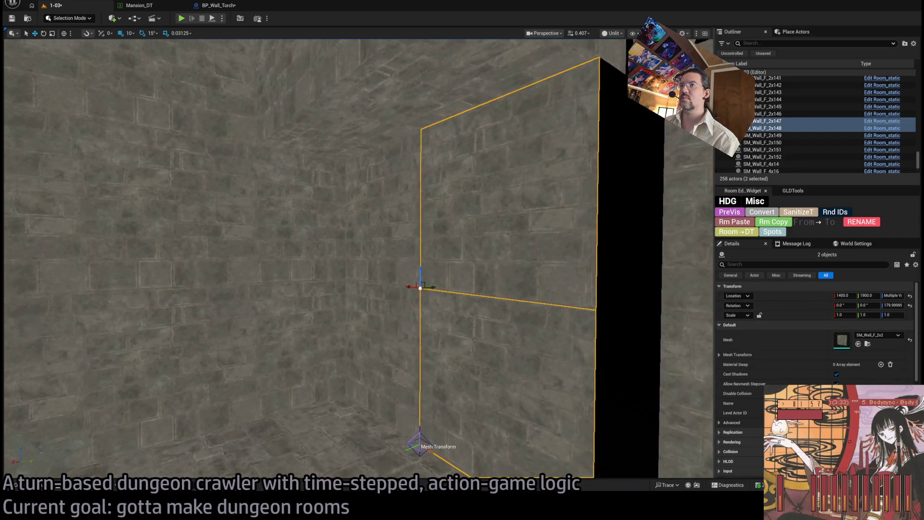
left_click(392, 250, "ctrl")
left_click(365, 316, "ctrl")
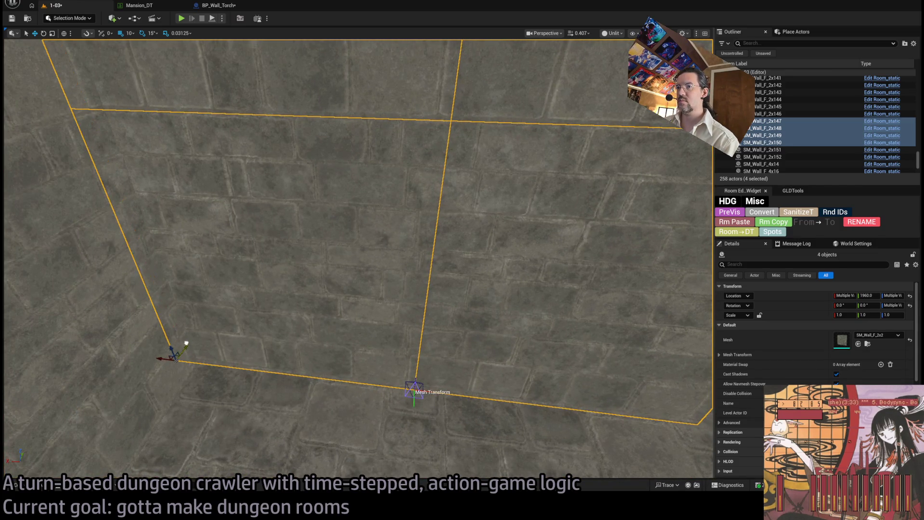
mouse_move(186, 343)
left_mouse_down()
mouse_move(174, 317)
mouse_move(212, 289)
left_mouse_up()
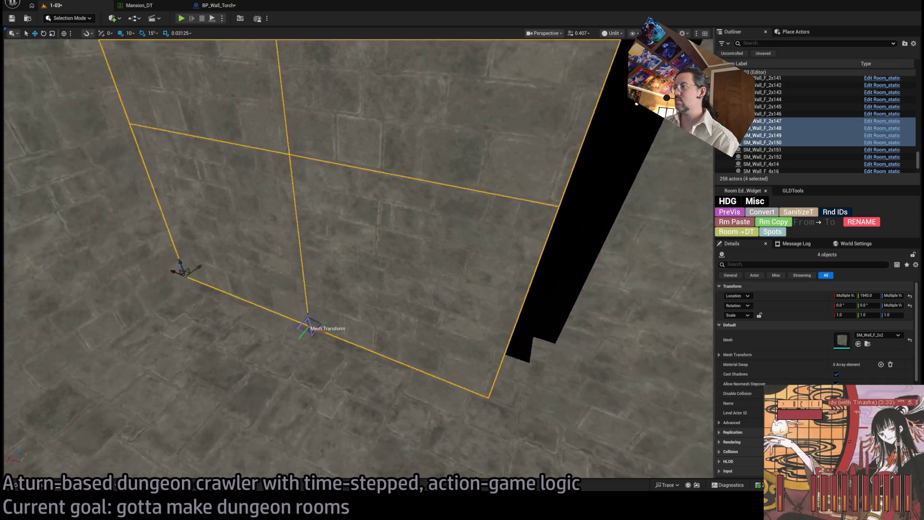
mouse_move(212, 289)
left_mouse_down()
mouse_move(252, 274)
mouse_move(324, 363)
left_mouse_up()
Select upper wall pieces SM_Wall_F_2x151 and 2x152, then wall SM_Wall_F_2x58.
left_click(295, 168)
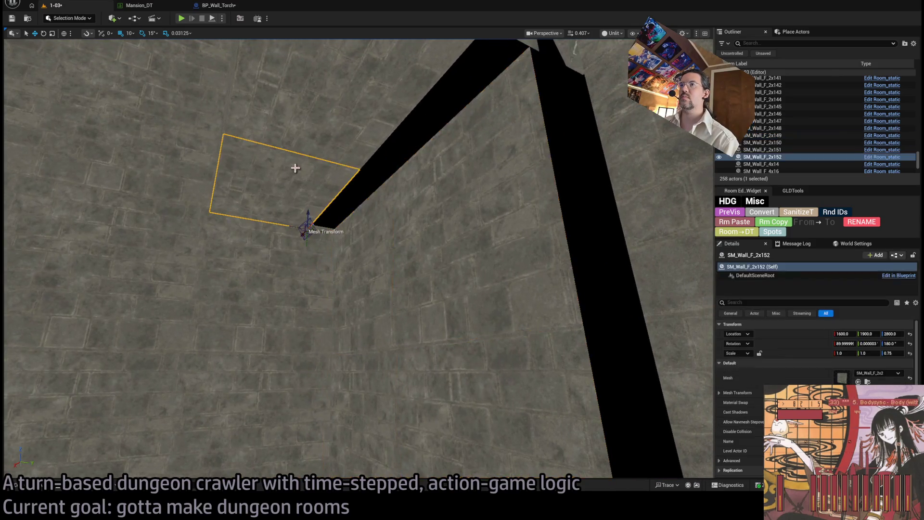
left_click_drag(295, 168, 382, 166)
left_click(385, 217, "ctrl")
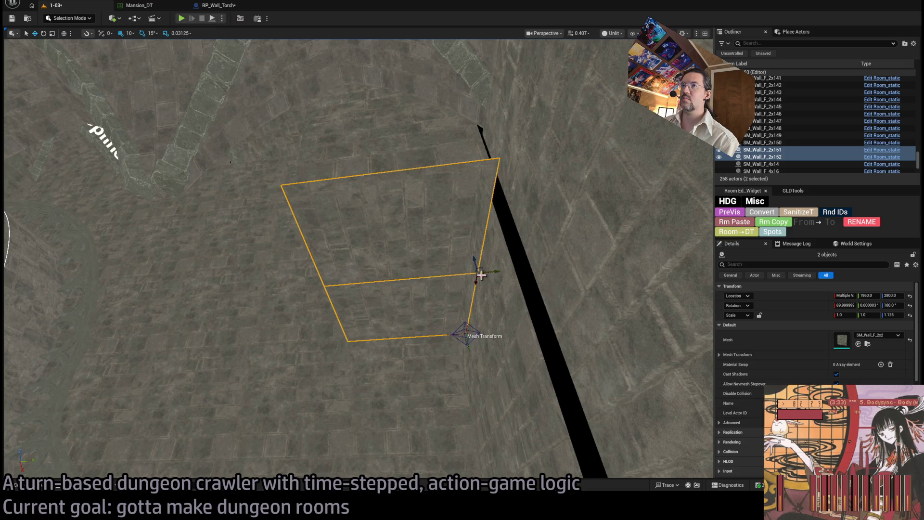
mouse_move(482, 275)
left_mouse_down()
mouse_move(599, 349)
mouse_move(464, 270)
mouse_move(464, 280)
left_mouse_up()
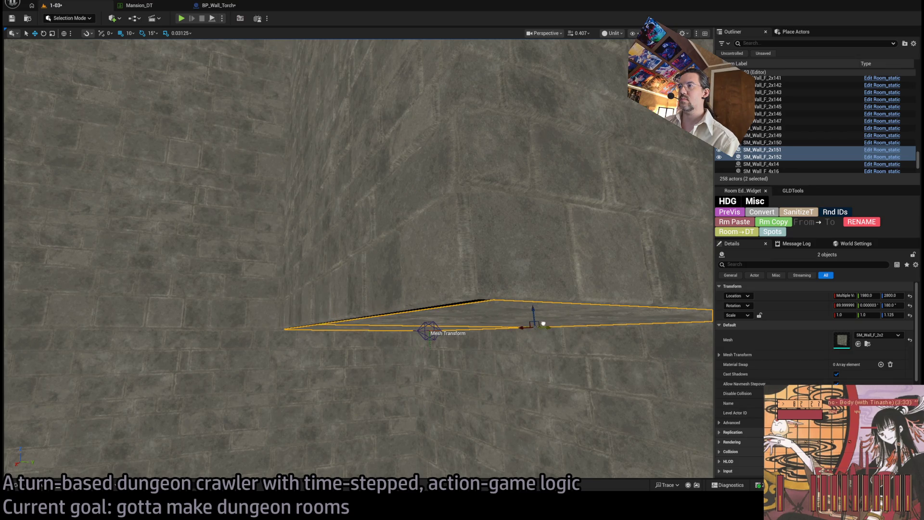
left_click_drag(539, 324, 538, 371)
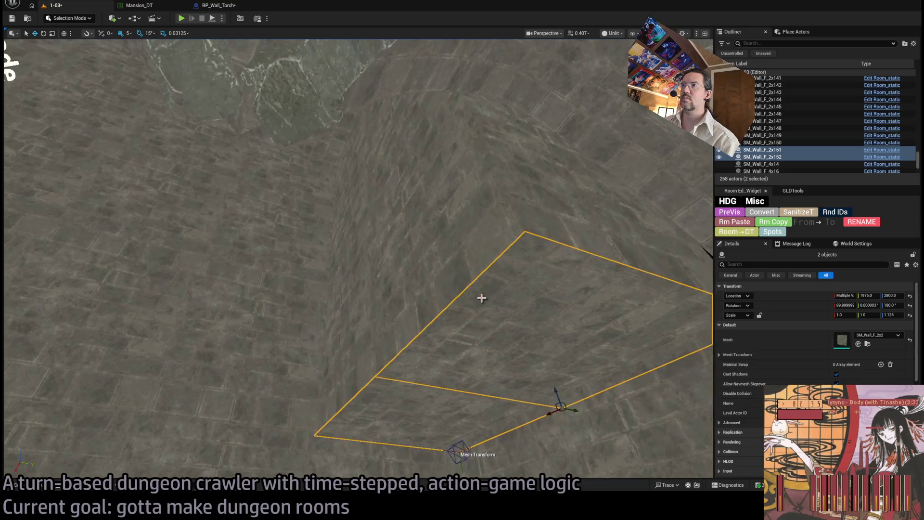
left_click(350, 237)
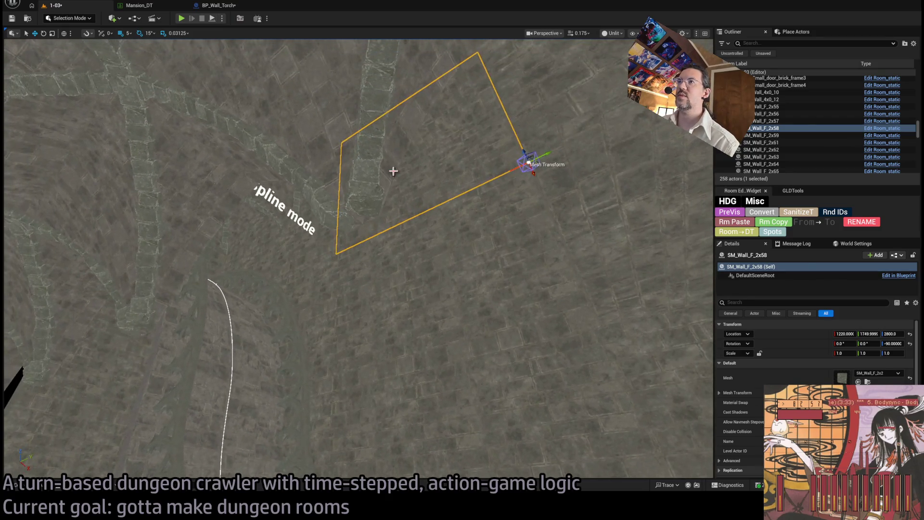
left_click(393, 171)
key("f")
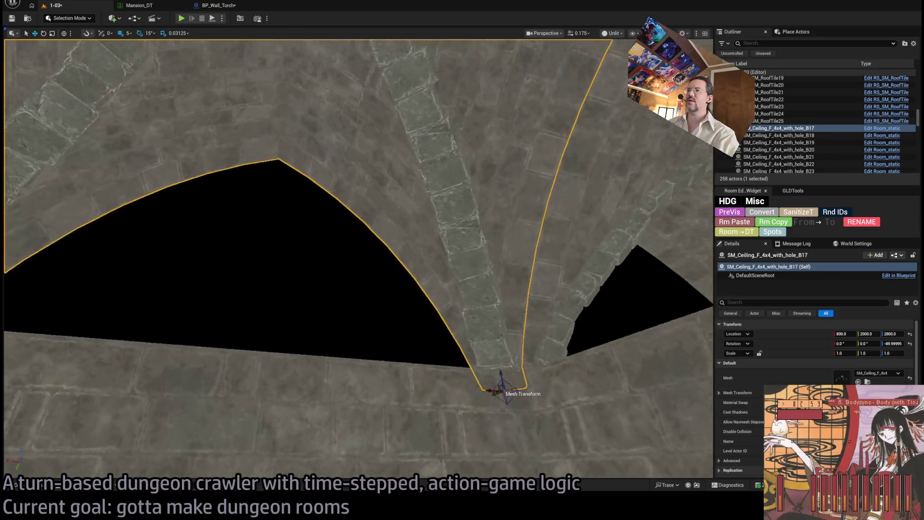
left_click_drag(427, 246, 427, 246)
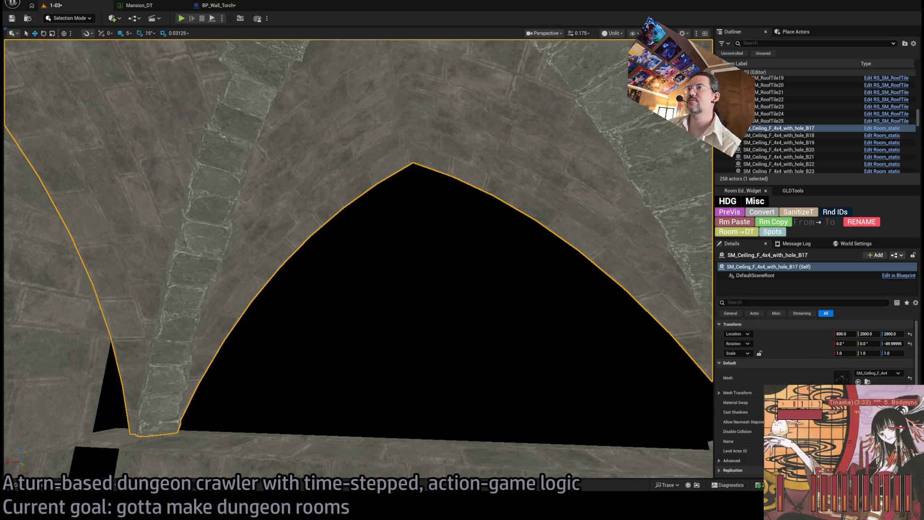
key("w")
key("s")
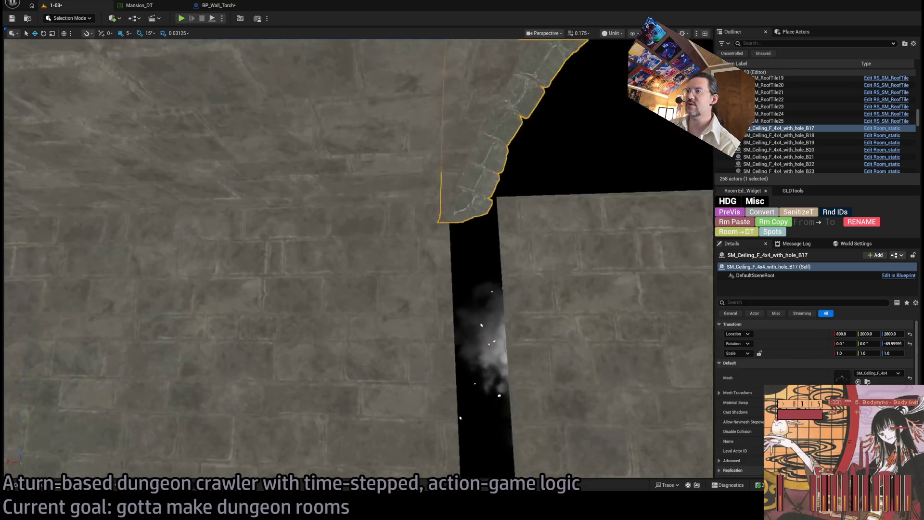
Scale the stacked walls SM_Wall_F_2x147 and SM_Wall_F_2x148 to an X scale of 1.15.
left_click(388, 264)
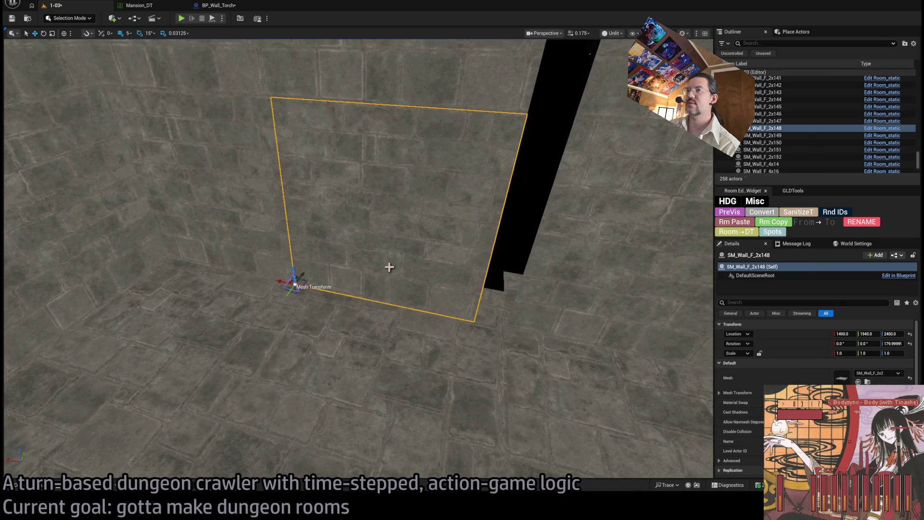
left_click(303, 270, "ctrl")
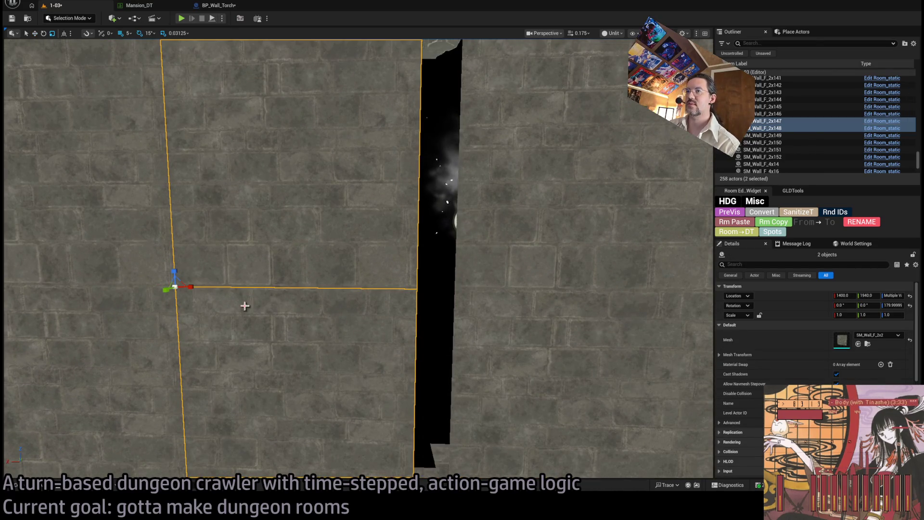
key("r")
left_click_drag(192, 284, 199, 287)
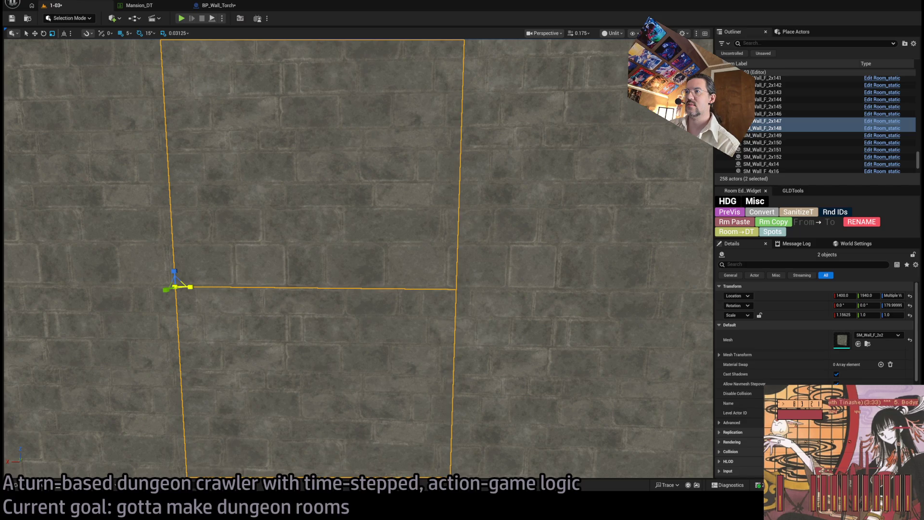
key("w")
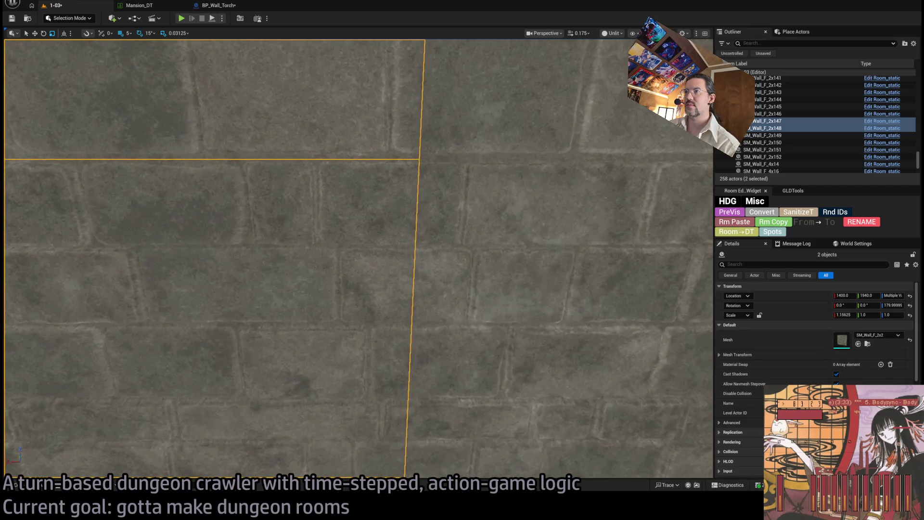
key("s")
key("w")
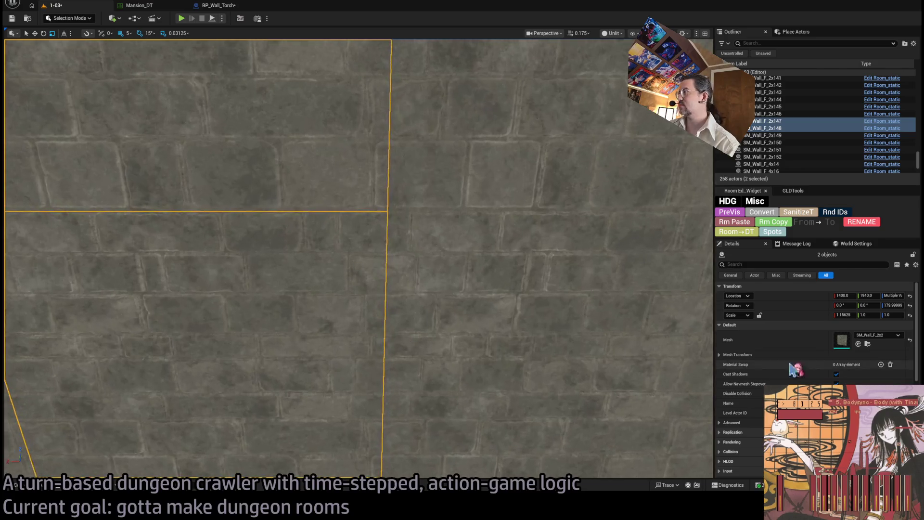
left_click_drag(845, 315, 843, 315)
type("1.15")
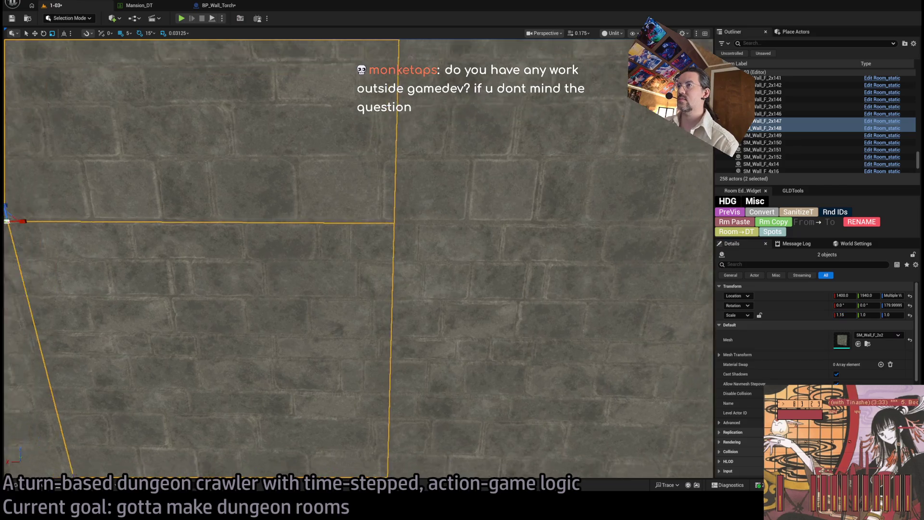
Fly the view over to the arched wall.
key("s")
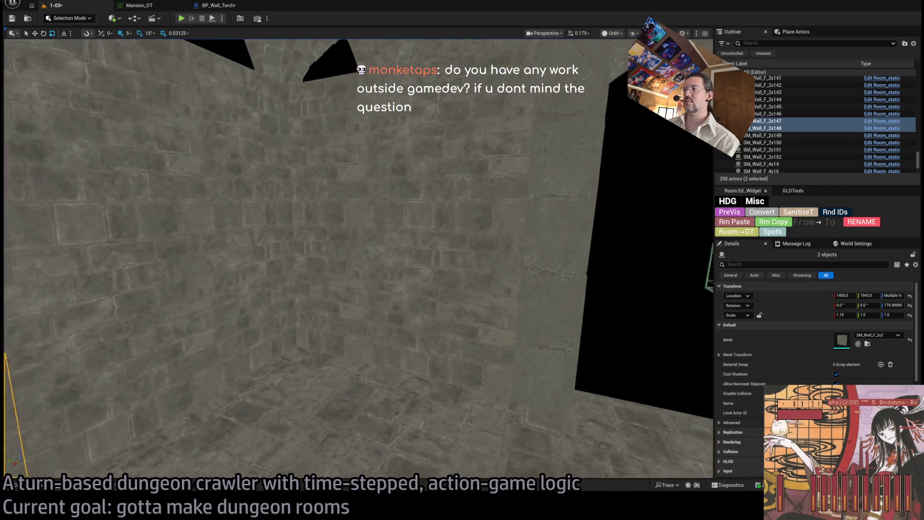
key("w")
key("s")
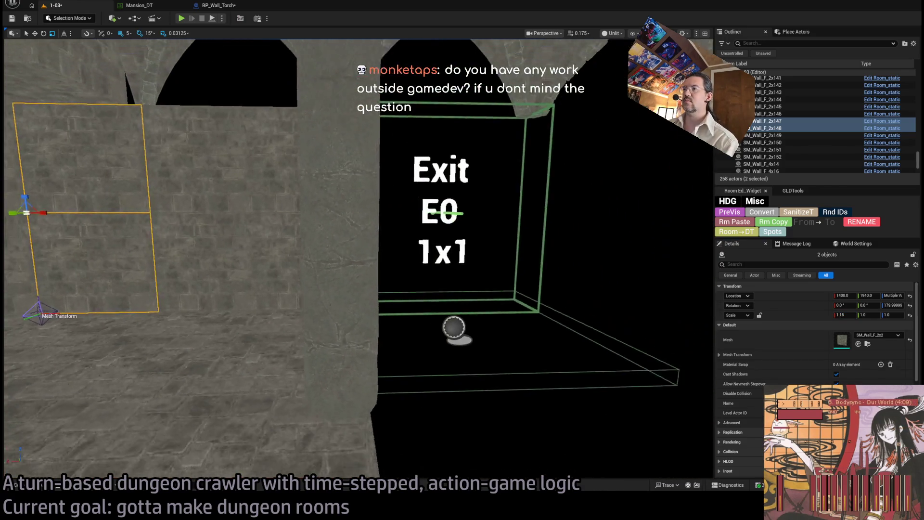
key("w")
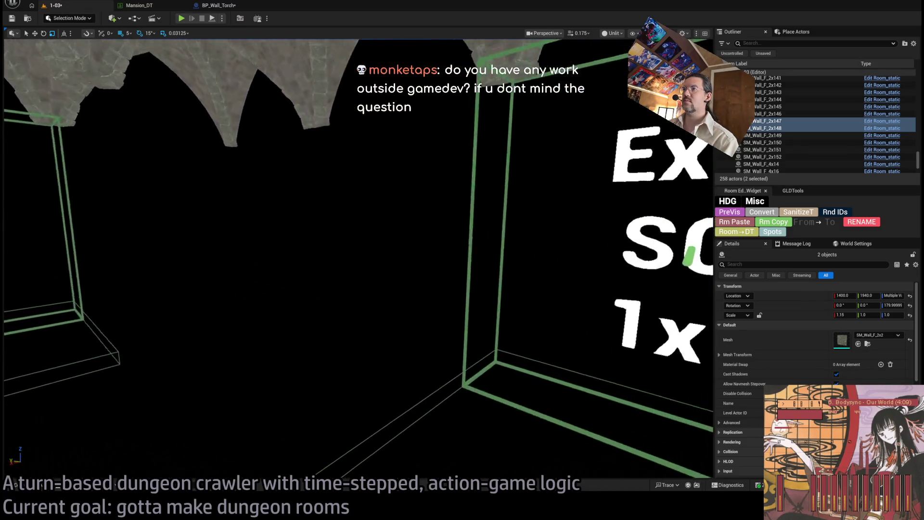
key("s")
key("w")
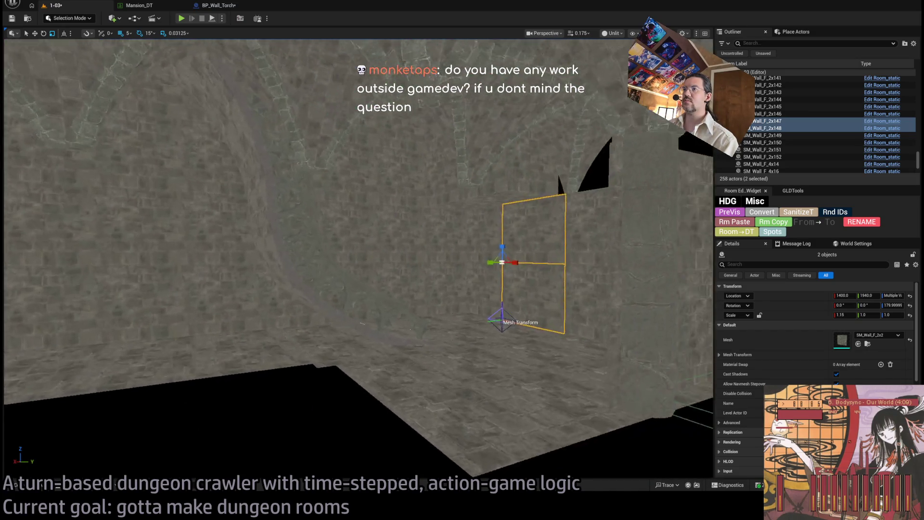
key("w")
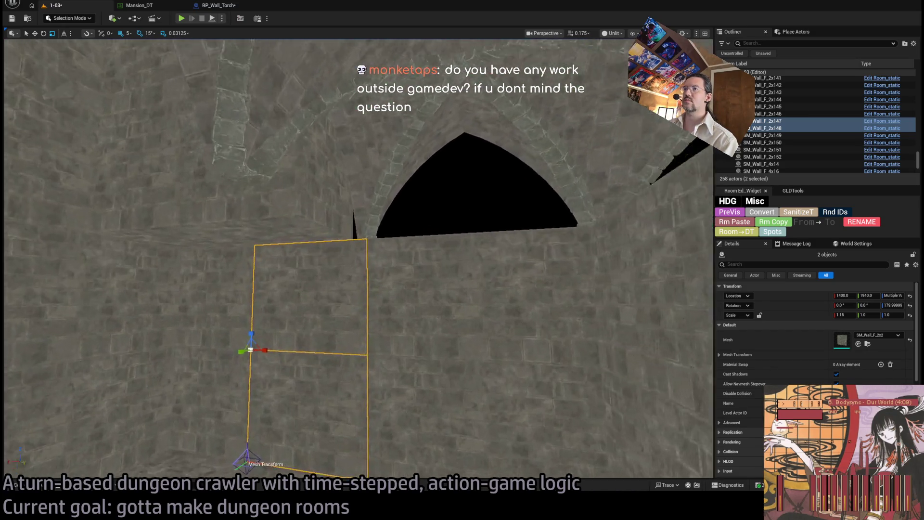
Select wall SM_Wall_F_2x59 and widen it to an X scale of 1.15625.
left_click(417, 270)
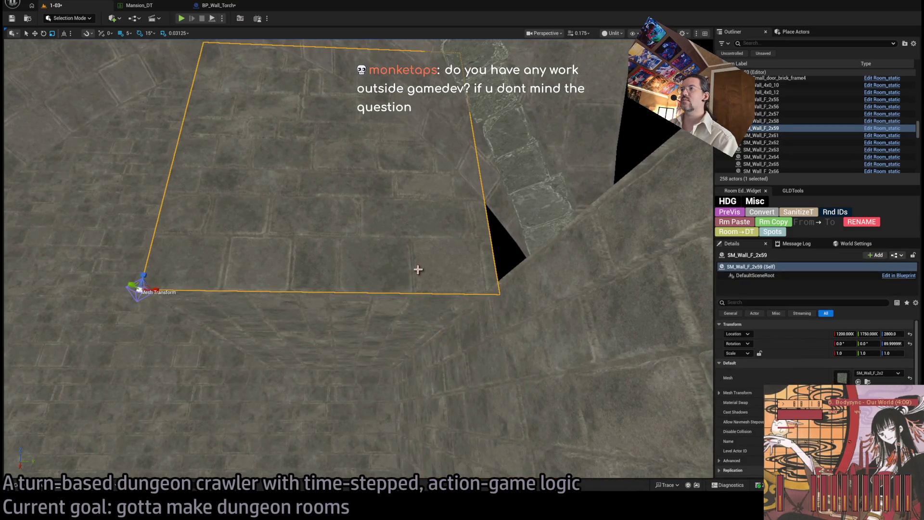
left_click_drag(159, 292, 186, 291)
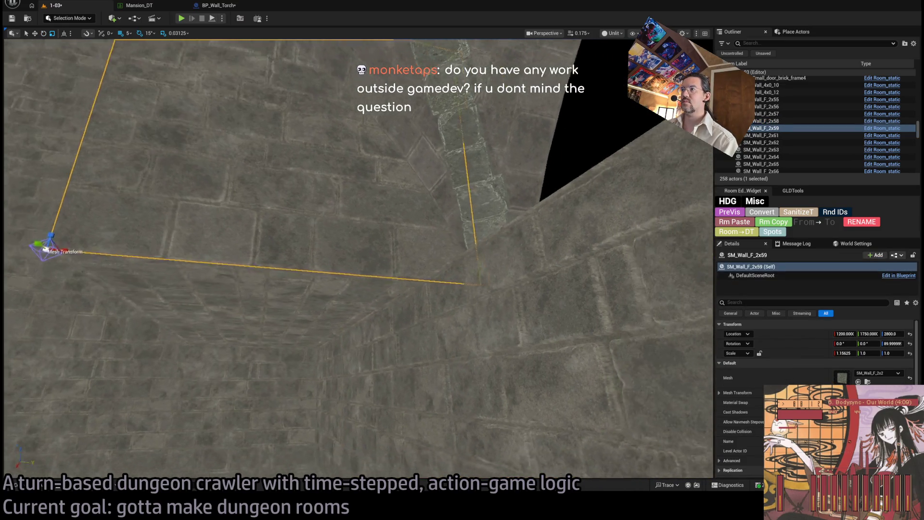
key("s")
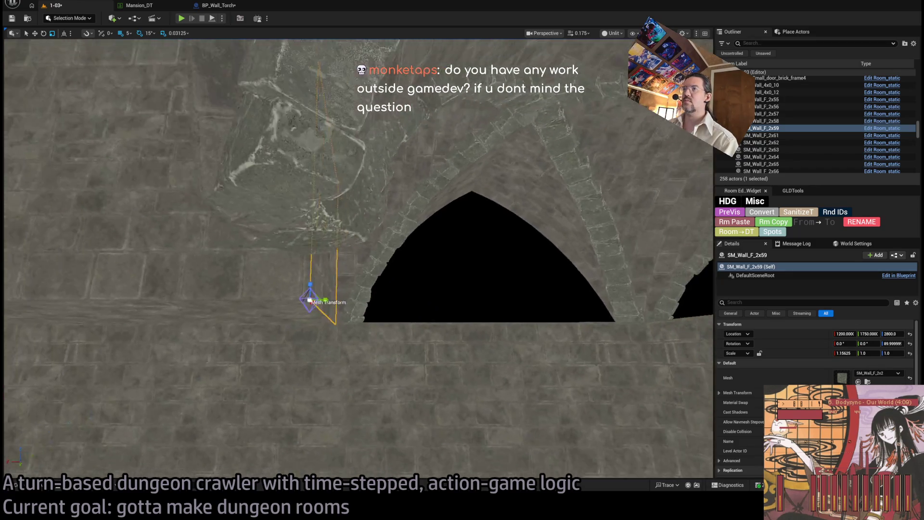
key("s")
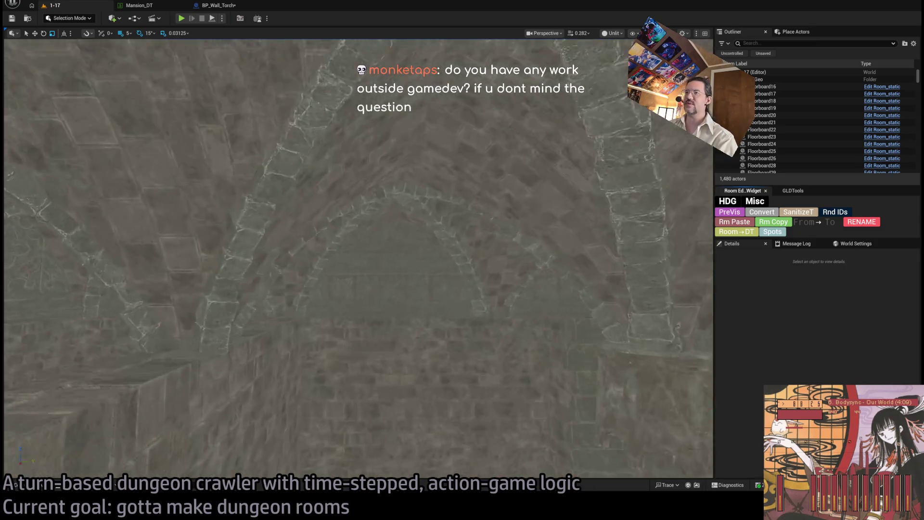
Inspect level 1-17's wall pieces in pairs, then select wall bar SM_Wall_bar_a_2x1.
left_click(388, 306)
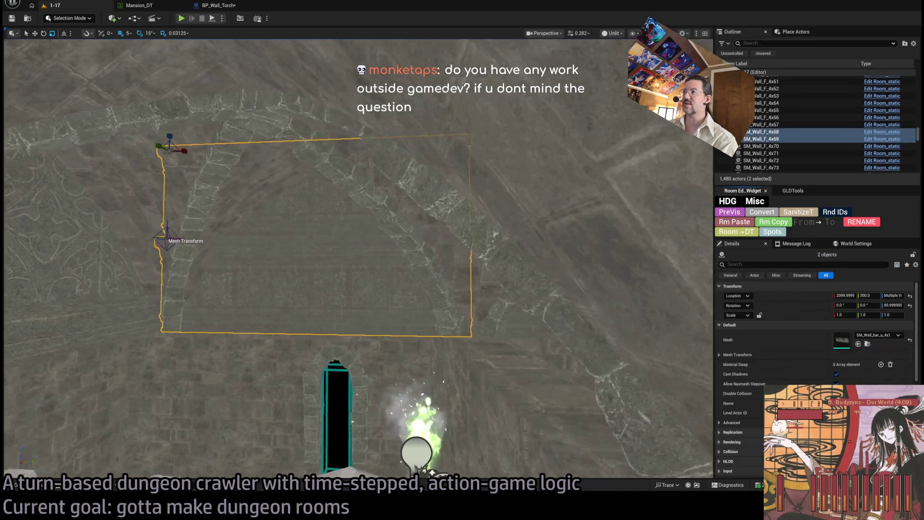
left_click(454, 302, "ctrl")
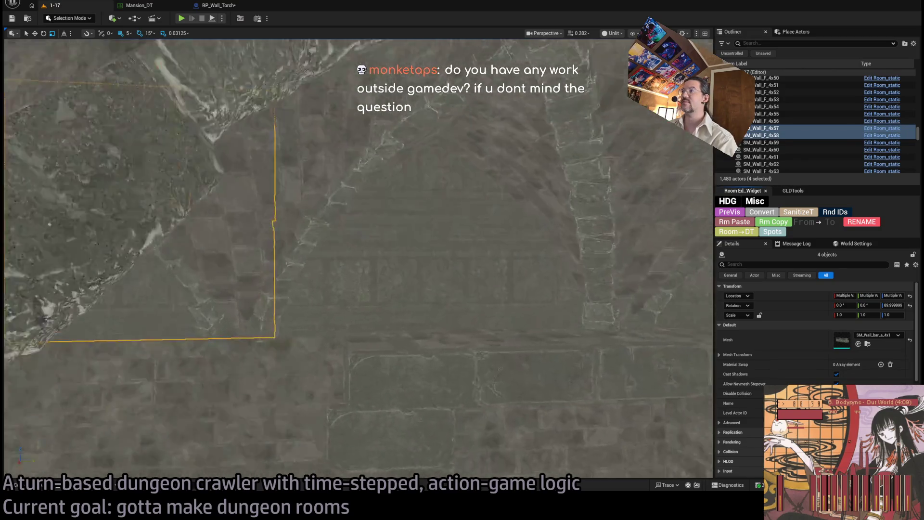
left_click(527, 256, "ctrl")
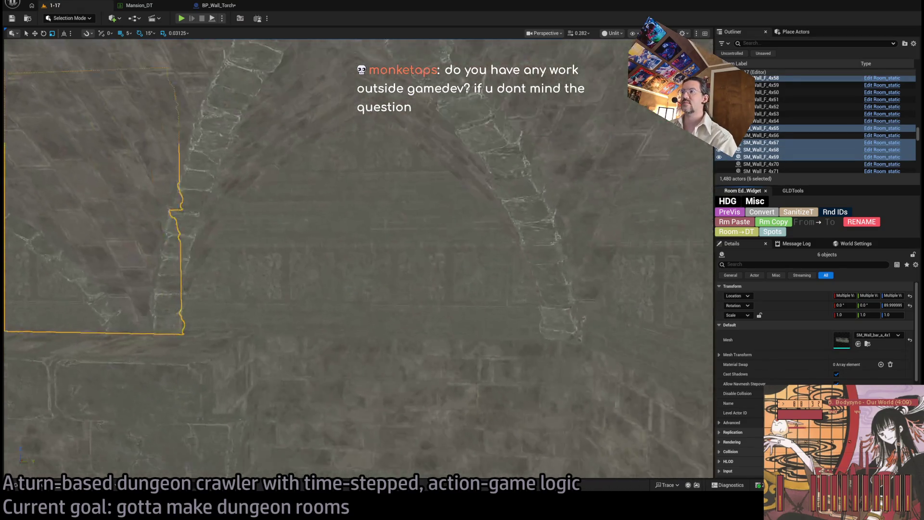
left_click(356, 231, "ctrl")
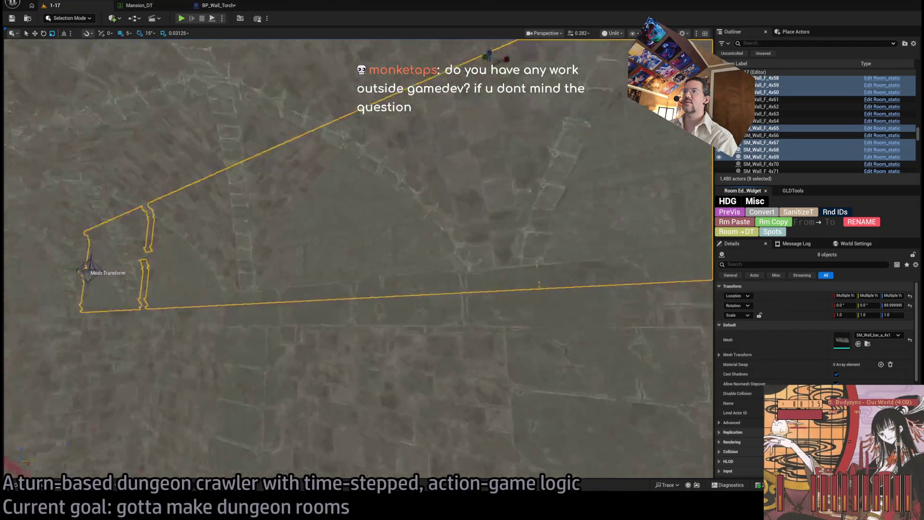
left_click(477, 474)
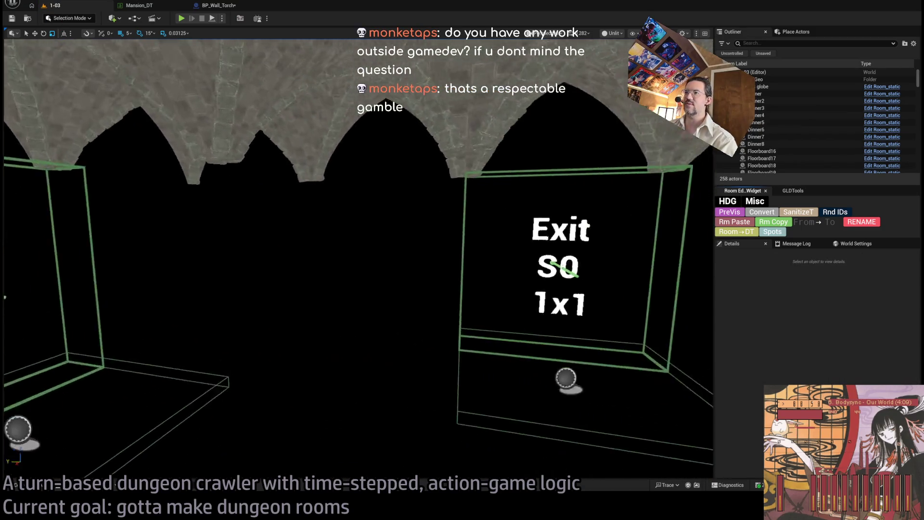
Paste SM_Wall_bar_a_2x1 into the level and set translation snapping to 50 units.
left_click(440, 232)
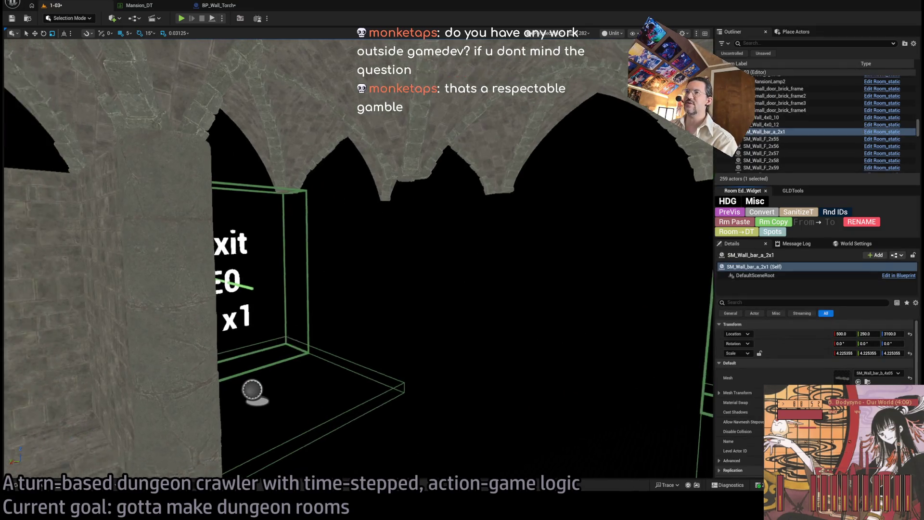
key("f")
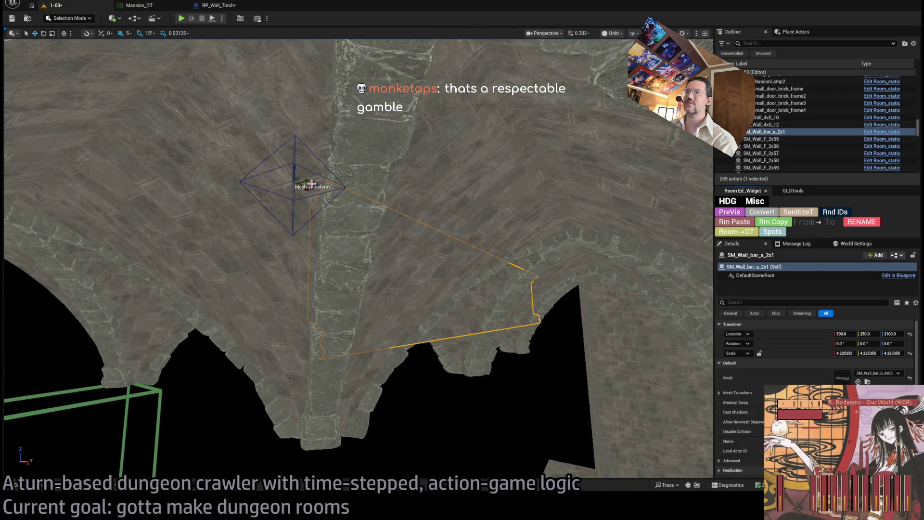
left_click(128, 33)
left_click(142, 91)
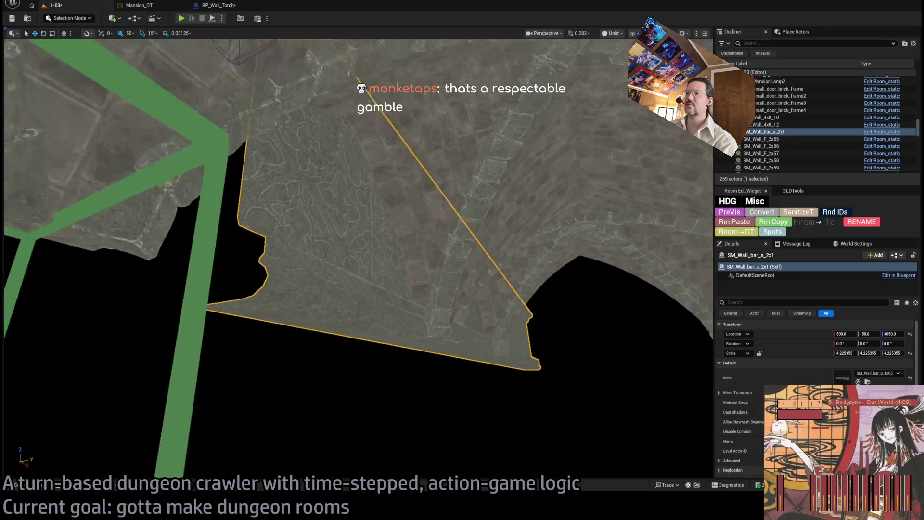
Move the wall bar to Y 0 above the Exit boxes and narrow its X scale to about 4.05.
mouse_move(286, 60)
left_mouse_down()
mouse_move(214, 59)
mouse_move(276, 70)
left_mouse_up()
left_click_drag(357, 173, 356, 172)
mouse_move(599, 145)
left_mouse_down()
mouse_move(379, 162)
mouse_move(318, 153)
mouse_move(299, 80)
left_mouse_up()
mouse_move(17, 306)
left_mouse_down()
mouse_move(76, 317)
mouse_move(47, 324)
mouse_move(139, 332)
left_mouse_up()
key("alt+Tab")
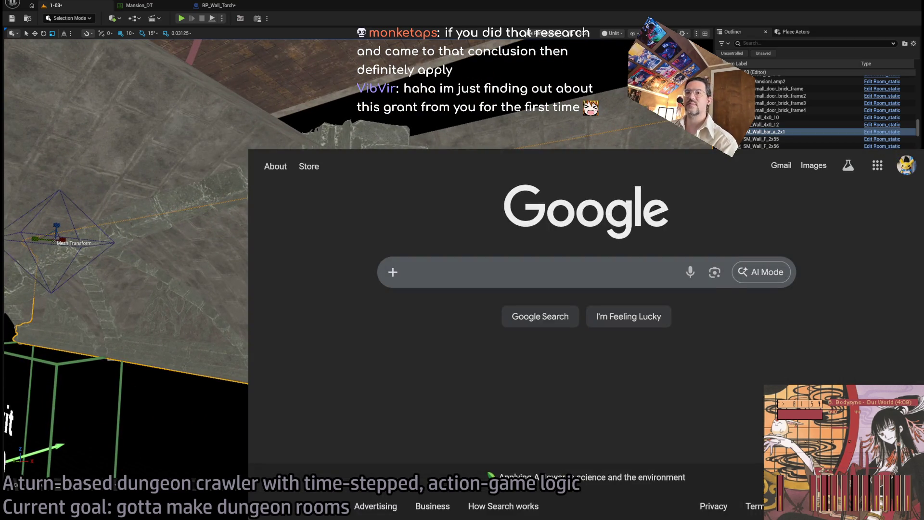
key("alt+Tab")
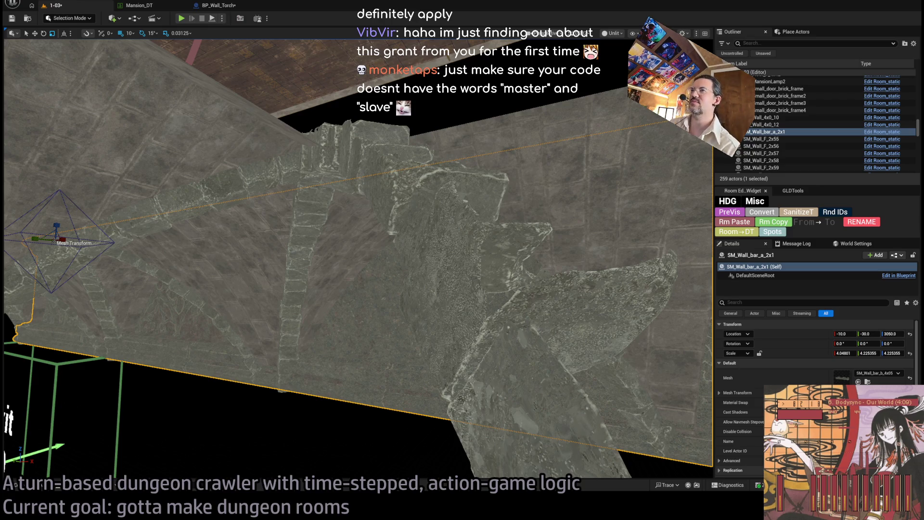
Duplicate the wall bar rotated 90° and line the copy up at Y 2000.
key("f")
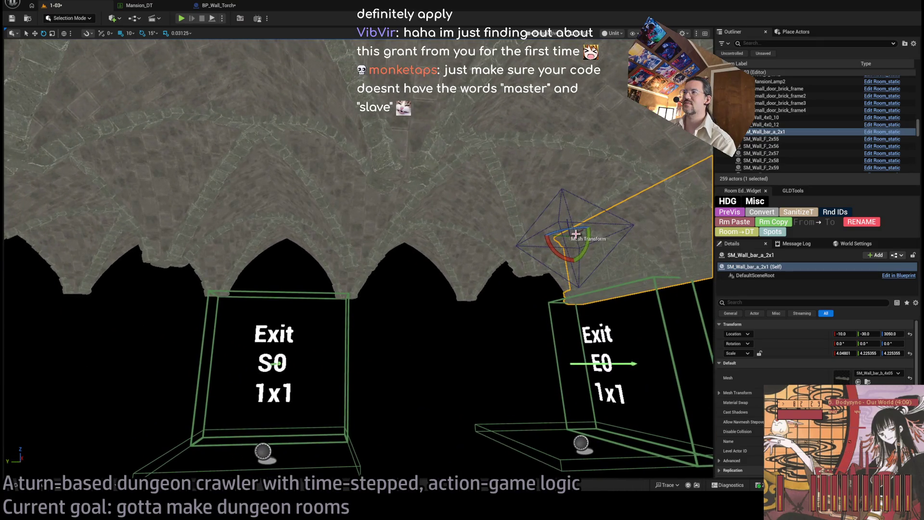
left_click_drag(563, 231, 592, 235)
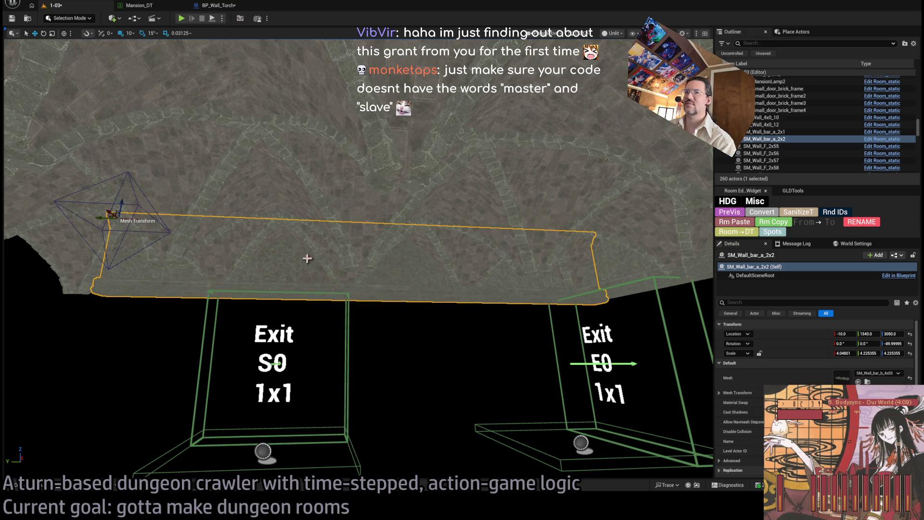
key("f")
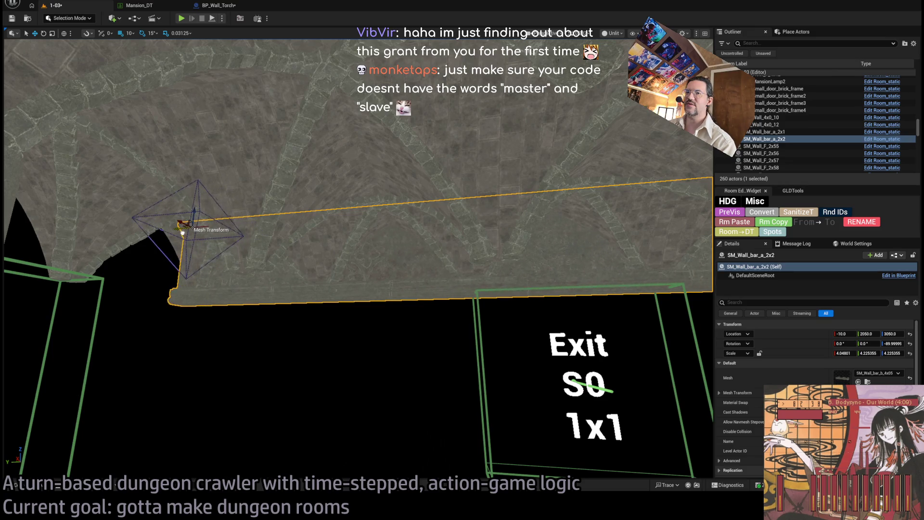
mouse_move(359, 259)
left_mouse_down()
mouse_move(419, 241)
mouse_move(229, 198)
left_mouse_up()
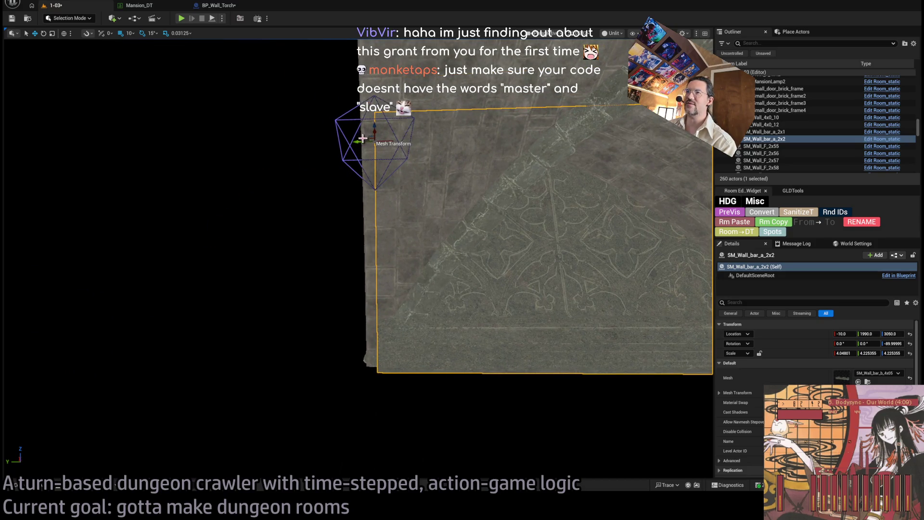
mouse_move(360, 142)
left_mouse_down()
mouse_move(374, 189)
mouse_move(399, 217)
mouse_move(418, 197)
left_mouse_up()
Look along the wall toward Exit S0 and duplicate the wall bar again, turned for the next wall.
left_click_drag(397, 237, 397, 237)
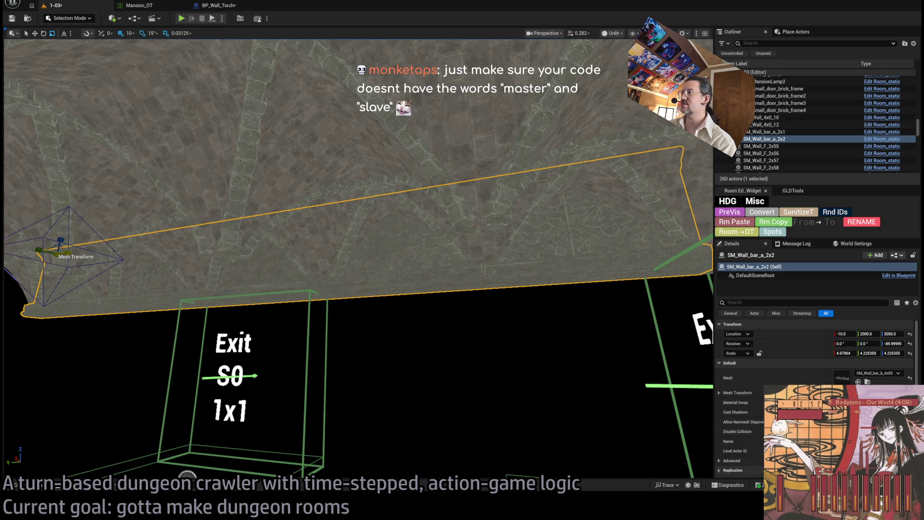
left_click_drag(397, 238, 419, 256)
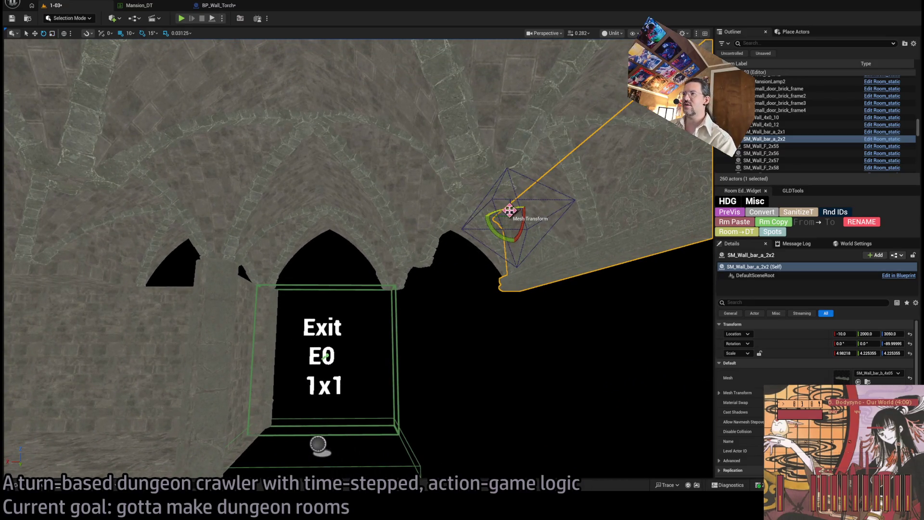
left_click_drag(510, 210, 498, 210)
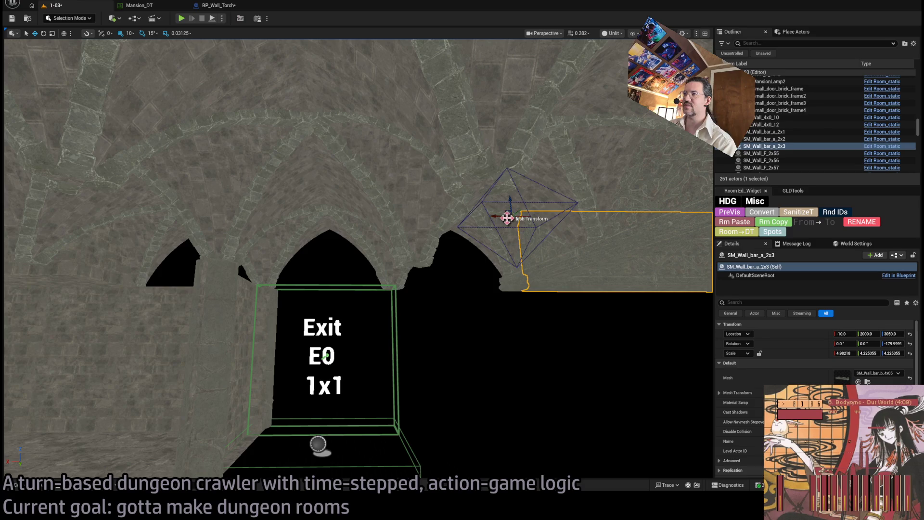
Slide the third wall bar along the wall to X 1600 above the Exit E0 opening.
mouse_move(123, 225)
left_mouse_down()
mouse_move(82, 206)
mouse_move(313, 175)
mouse_move(252, 187)
left_mouse_up()
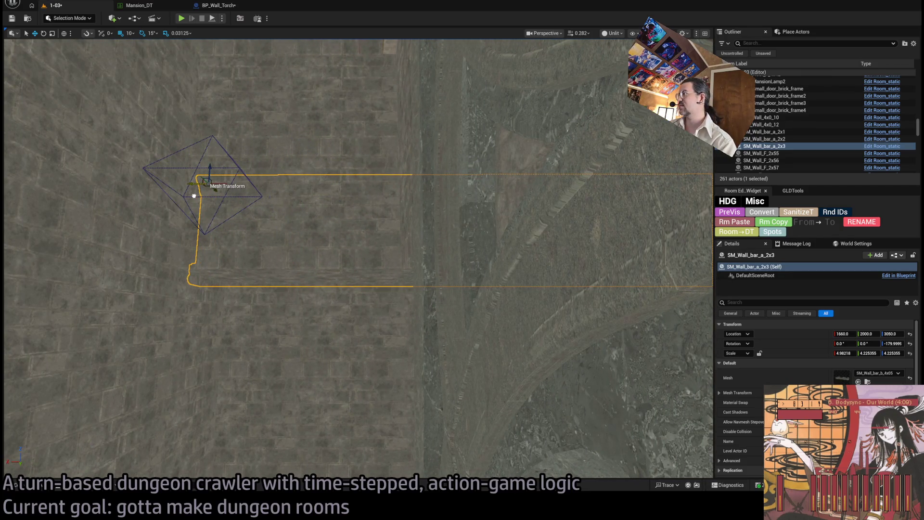
left_click_drag(222, 195, 213, 182)
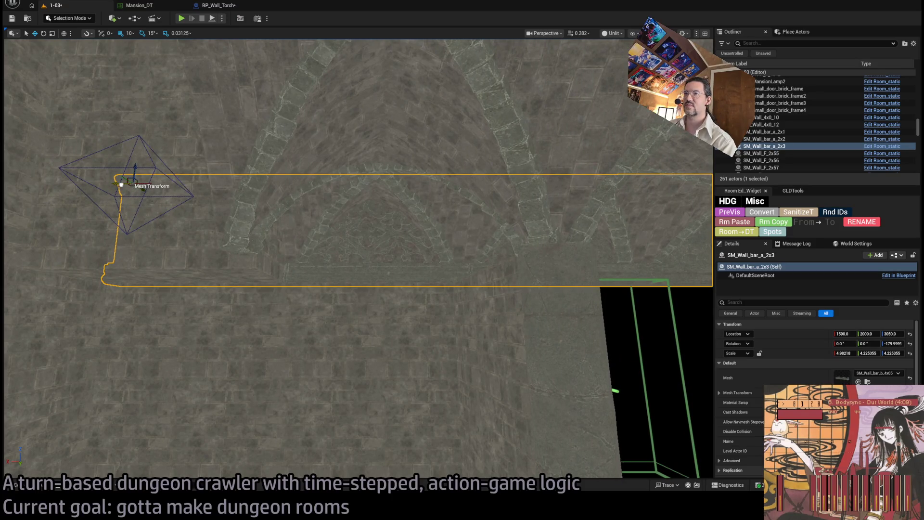
left_click_drag(118, 184, 118, 184)
left_click_drag(290, 245, 290, 246)
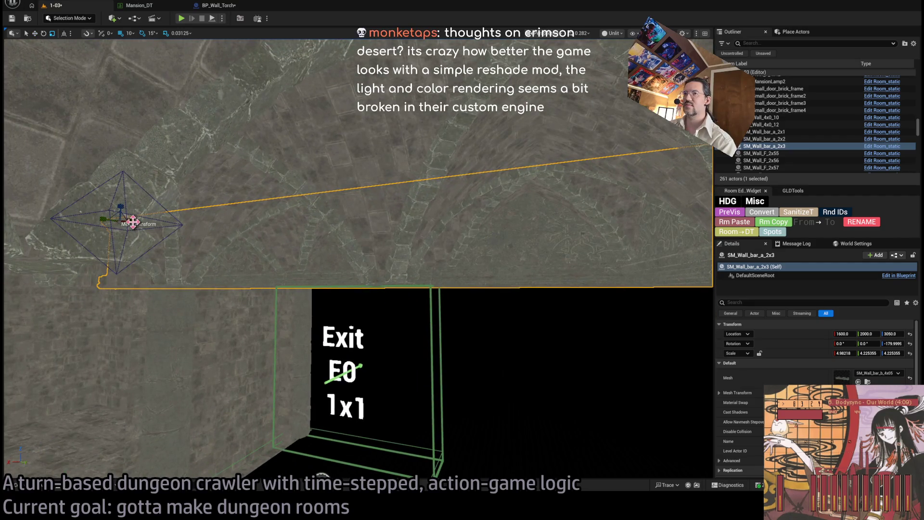
Shorten the third wall bar to an X scale of about 3.94.
left_click_drag(844, 353, 843, 352)
left_click_drag(128, 218, 128, 219)
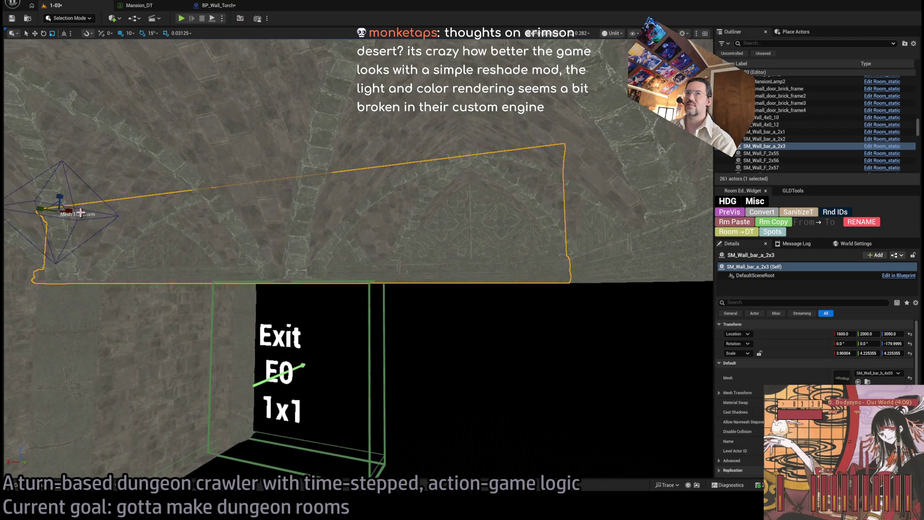
left_click_drag(68, 206, 70, 207)
left_click_drag(138, 231, 139, 231)
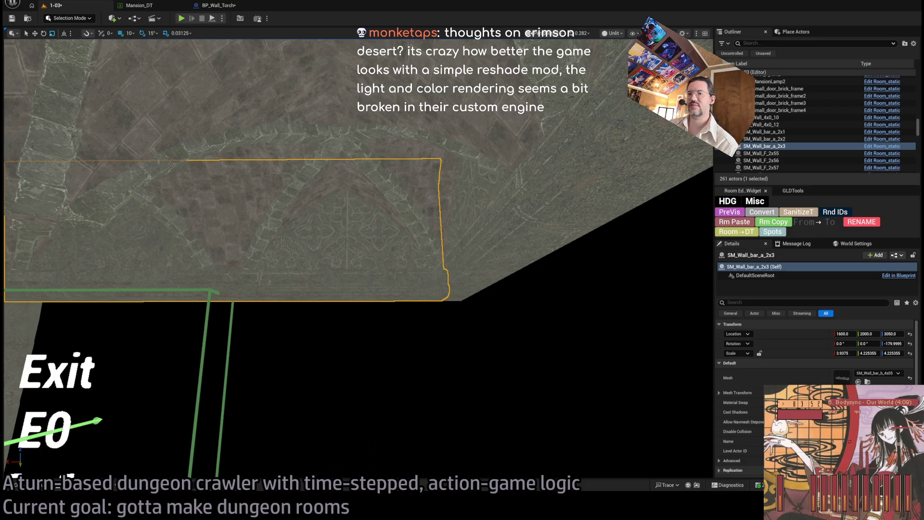
key("alt+Tab")
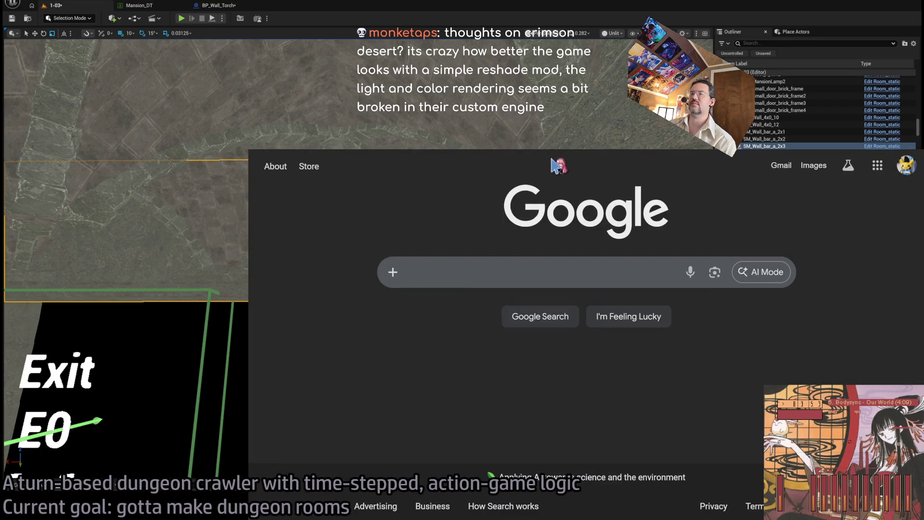
Visit the suggested YouTube site, return to the Google search page, then open the Digital Foundry video from a new tab.
key("ctrl+l")
type("y")
key("Return")
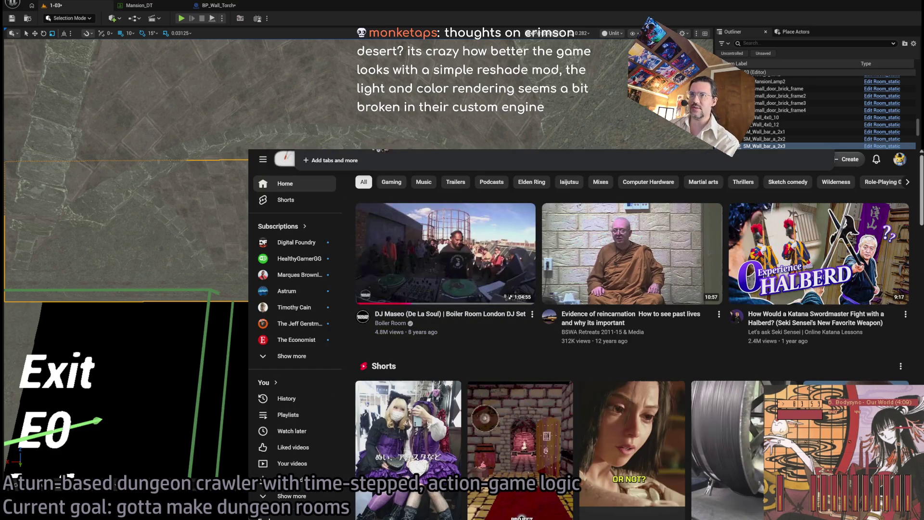
key("alt+Left")
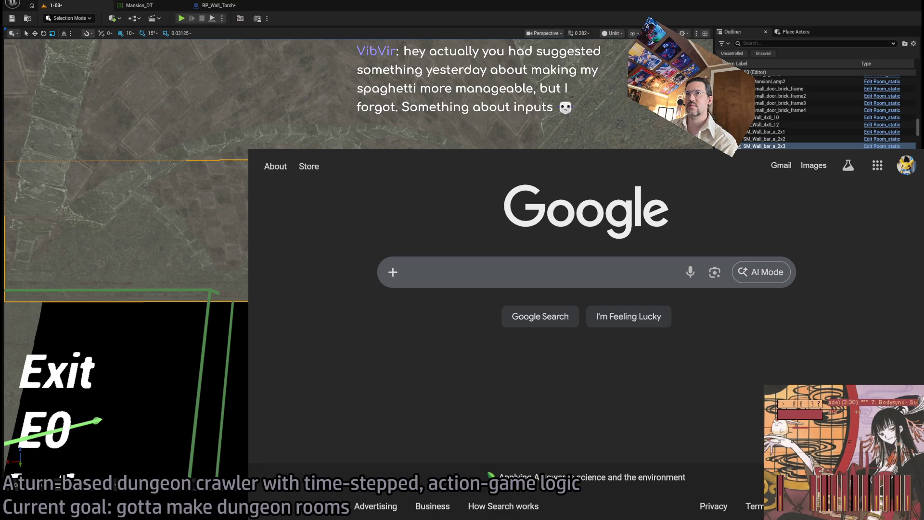
key("ctrl+t")
left_click(409, 311)
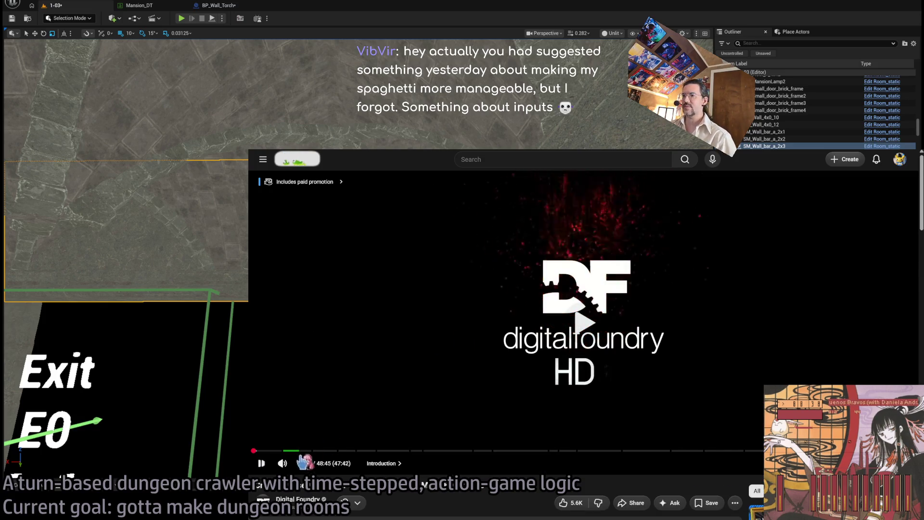
Mute the Crimson Desert video and skip past the Combat chapter to the lighting section near 6:42.
left_click_drag(298, 464, 292, 464)
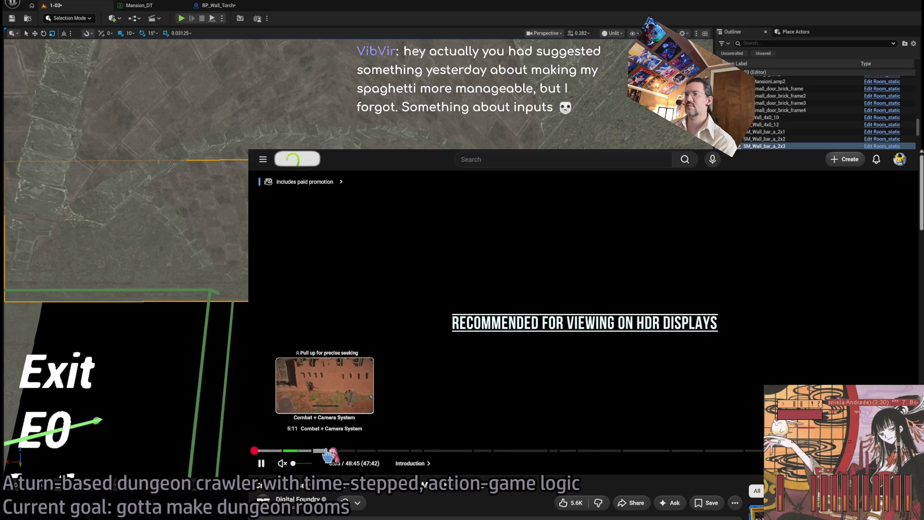
left_click(322, 451)
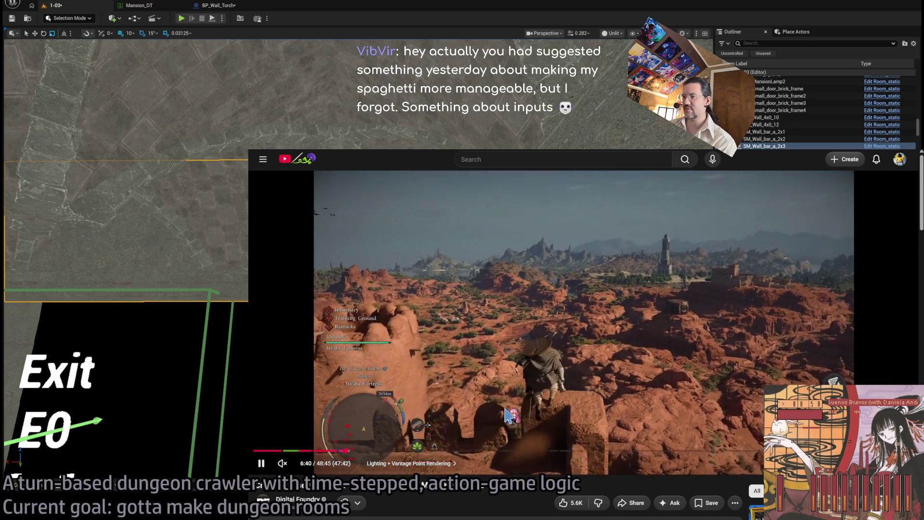
left_click(368, 451)
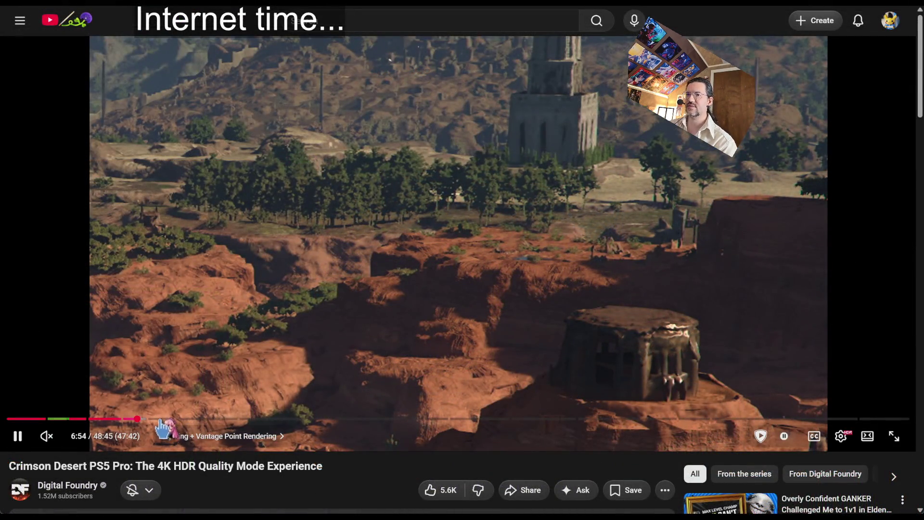
Skip through the HDR and water reflection chapters, pausing on a reflection shot, to Terrain Creation and Detail.
key("space")
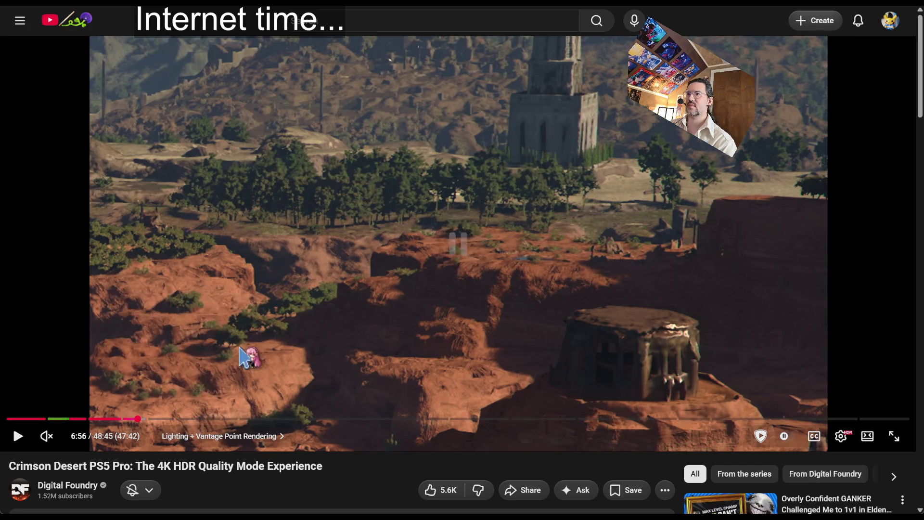
left_click(155, 418)
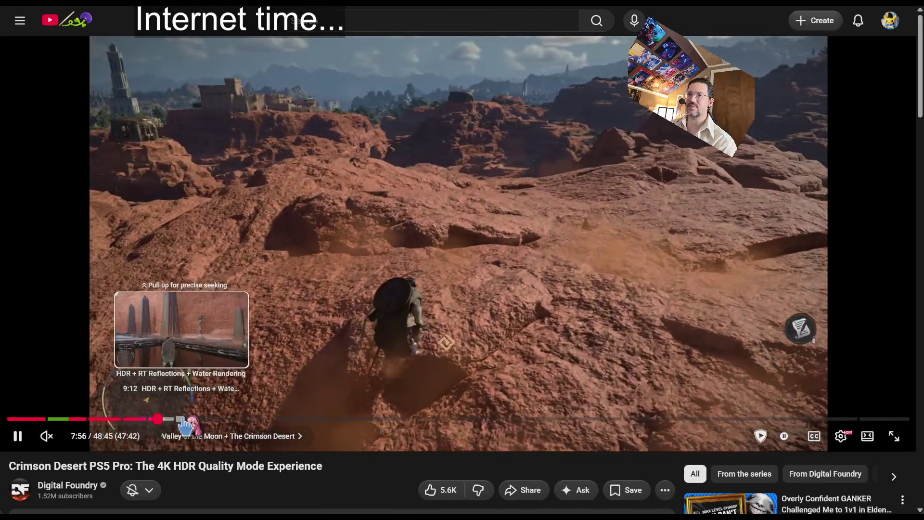
left_click(184, 418)
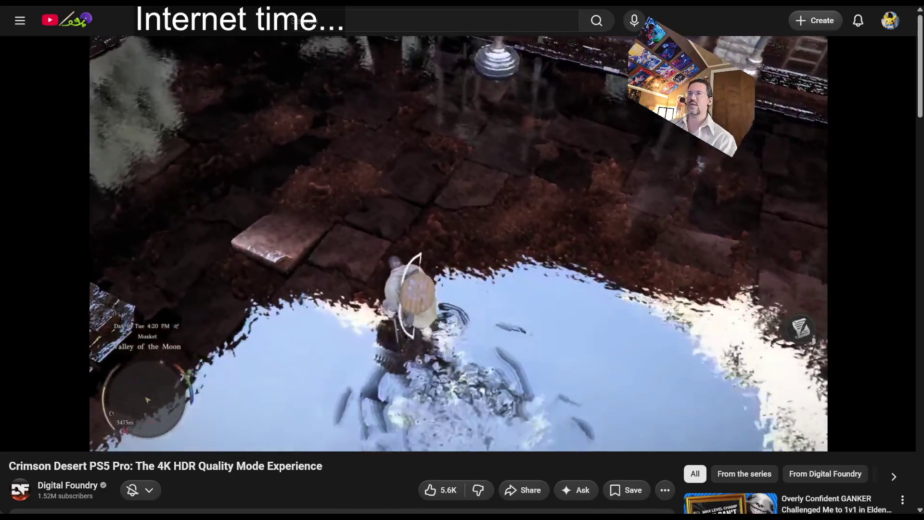
left_click(446, 149)
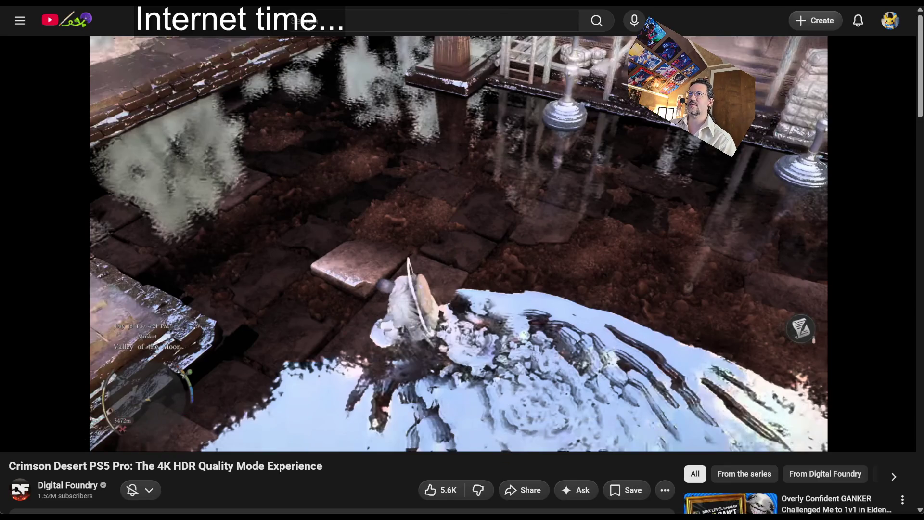
mouse_move(446, 223)
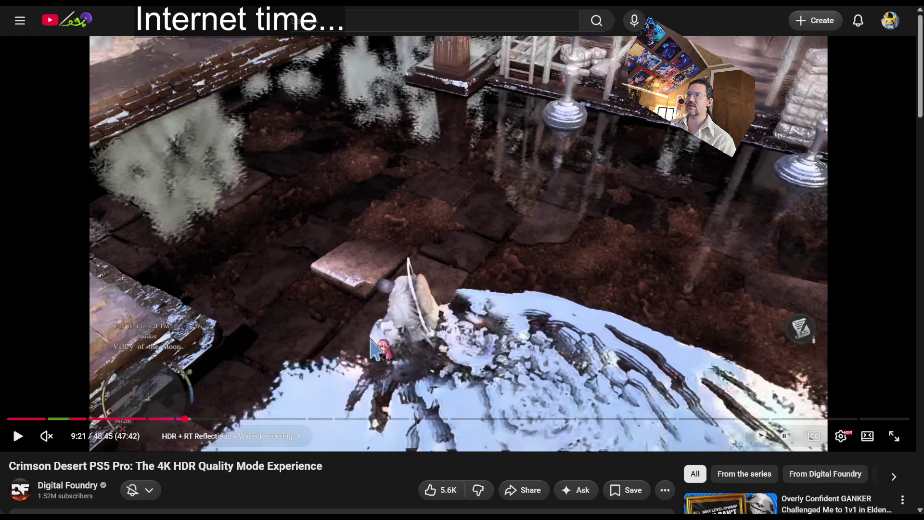
key("space")
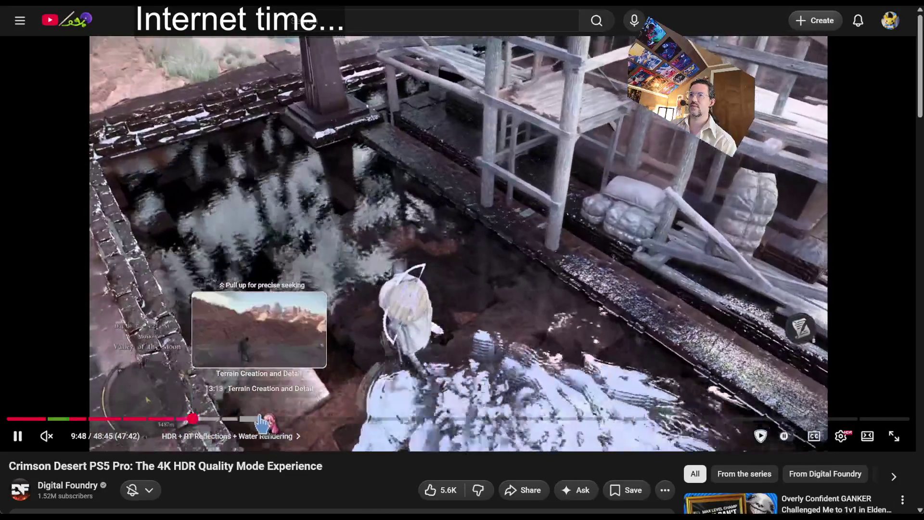
left_click(259, 418)
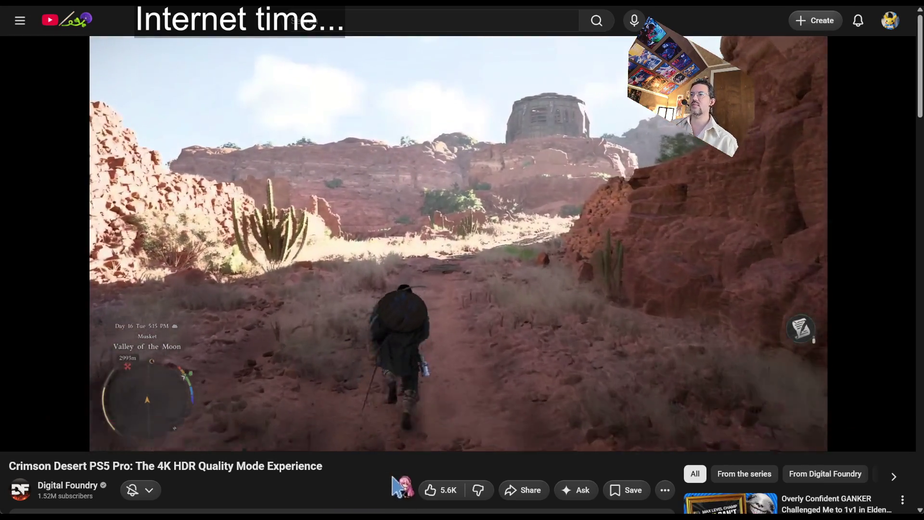
Pause and resume the video, nudging it back and forward a few seconds with the arrow keys.
key("space")
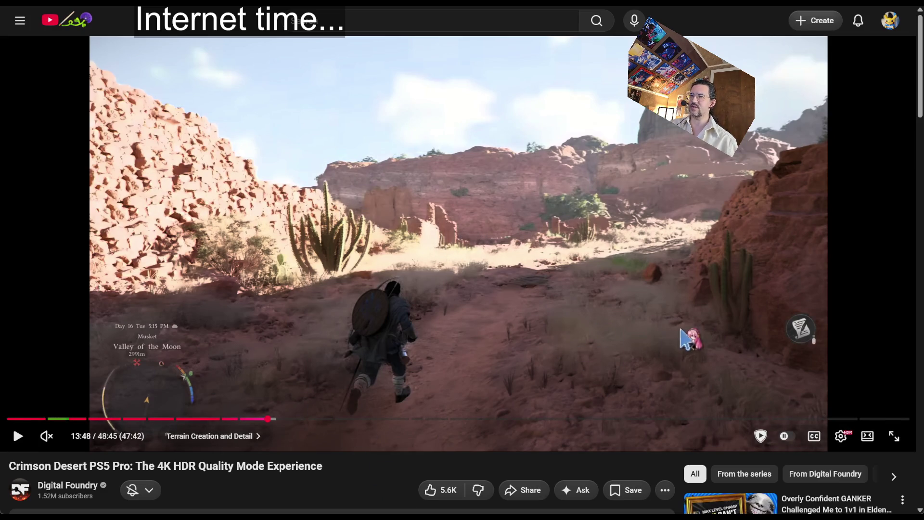
key("space")
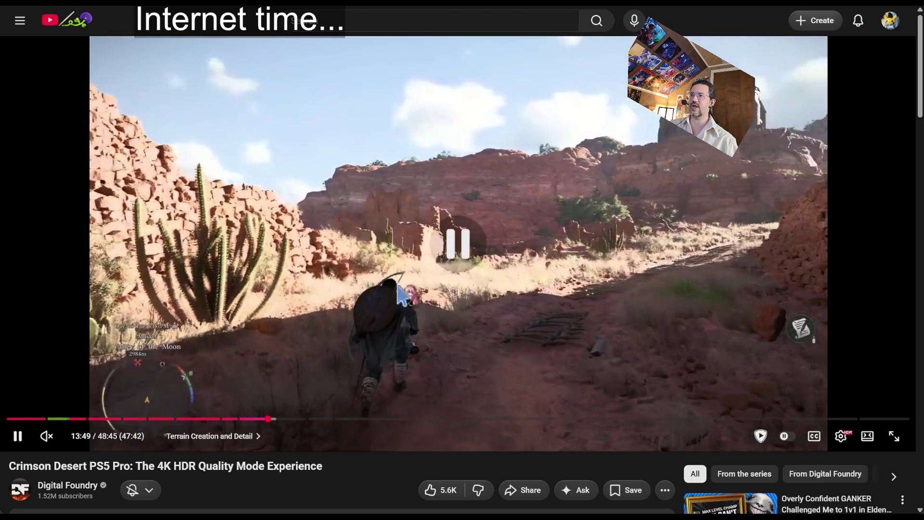
key("space")
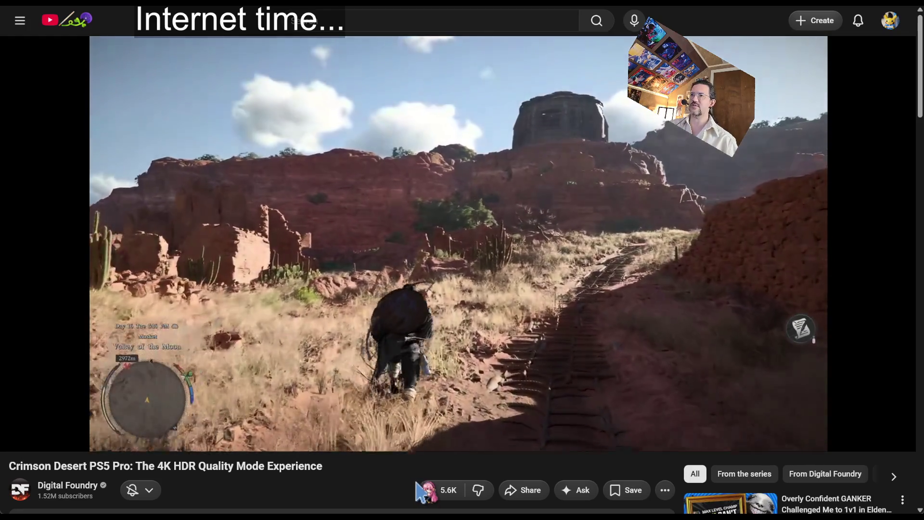
key("Left")
key("Left")
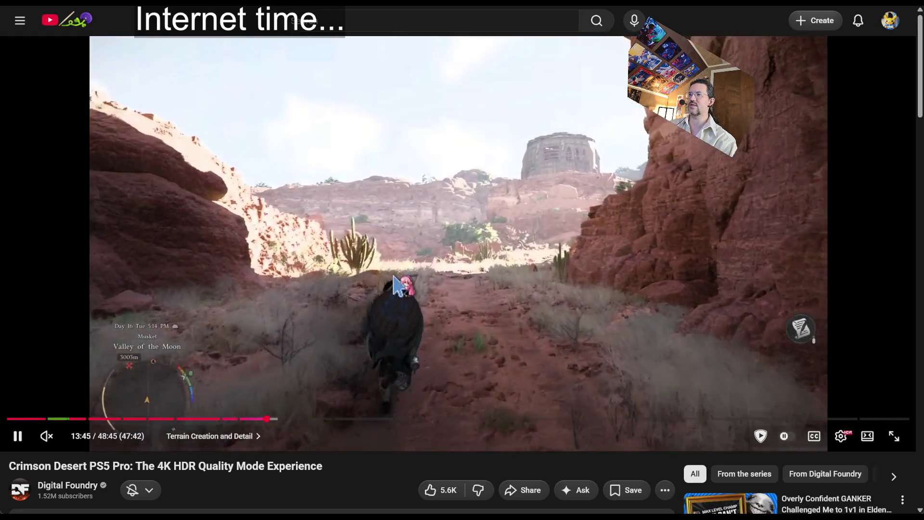
left_click(315, 262)
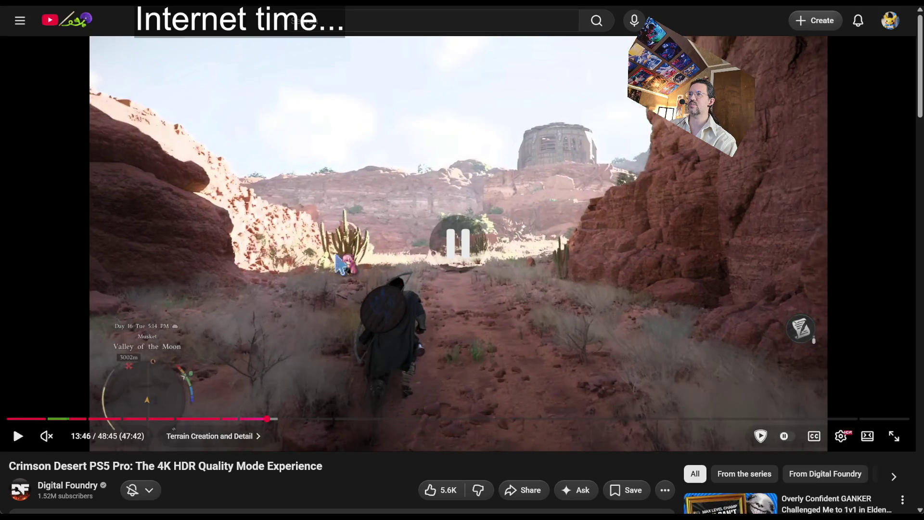
key("Right")
key("Right")
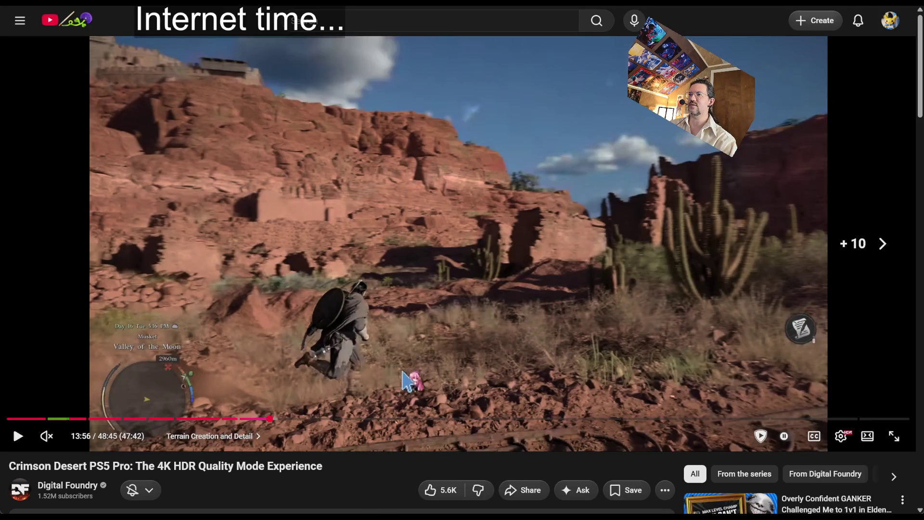
key("Left")
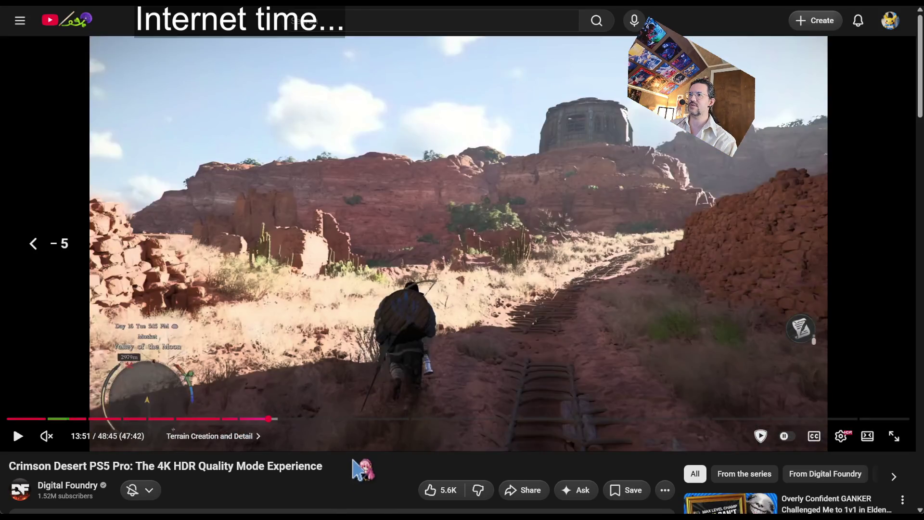
key("Right")
left_click(536, 361)
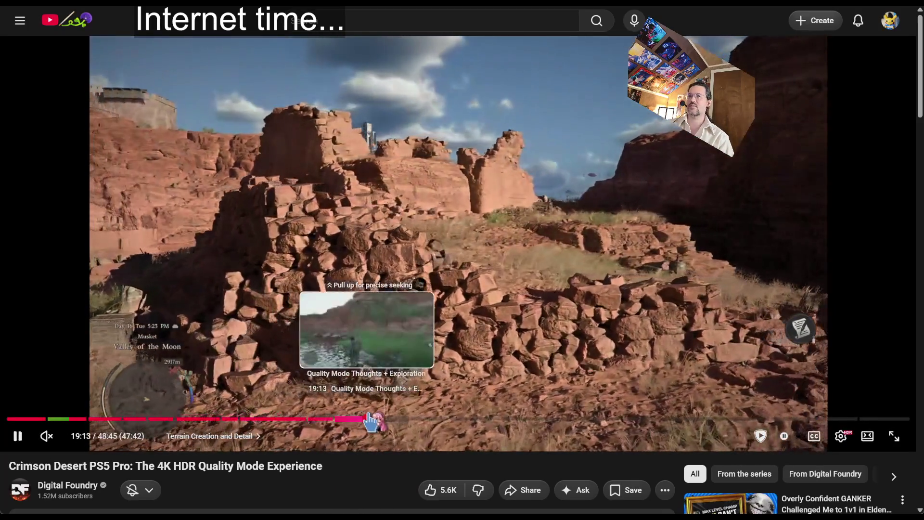
Jump the video to 19:13, then ahead to the 20:54 village scene, and keep it playing.
left_click_drag(367, 418, 367, 419)
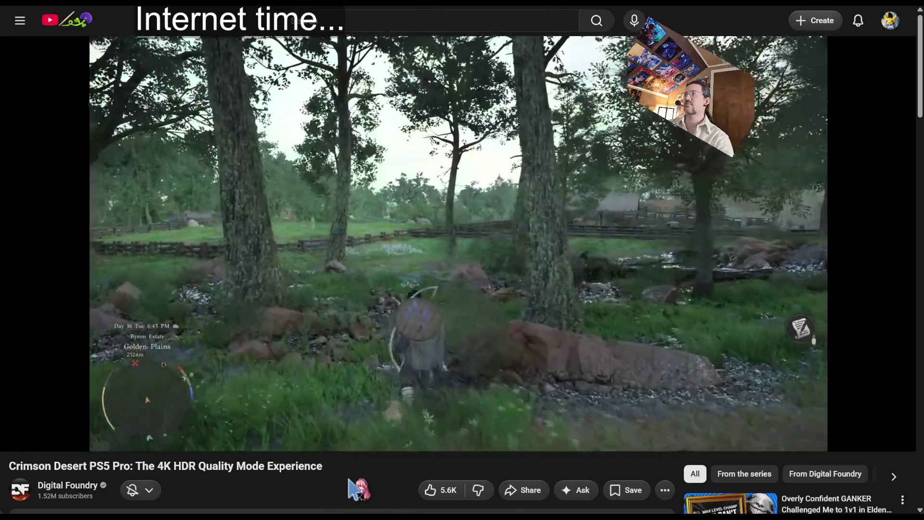
key("l")
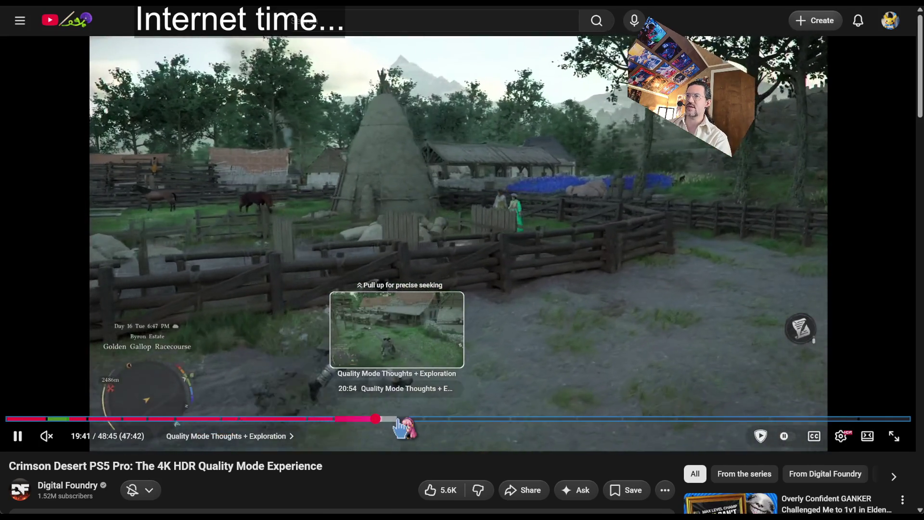
left_click(398, 419)
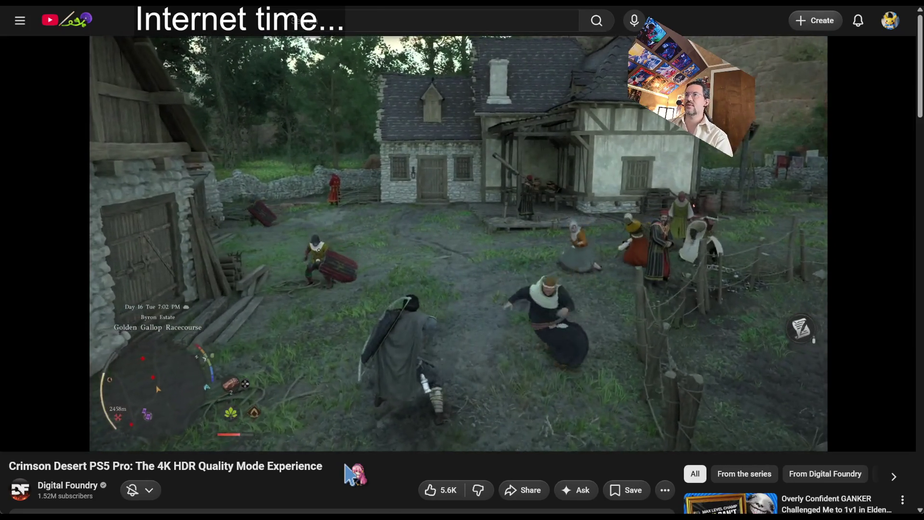
key("Left")
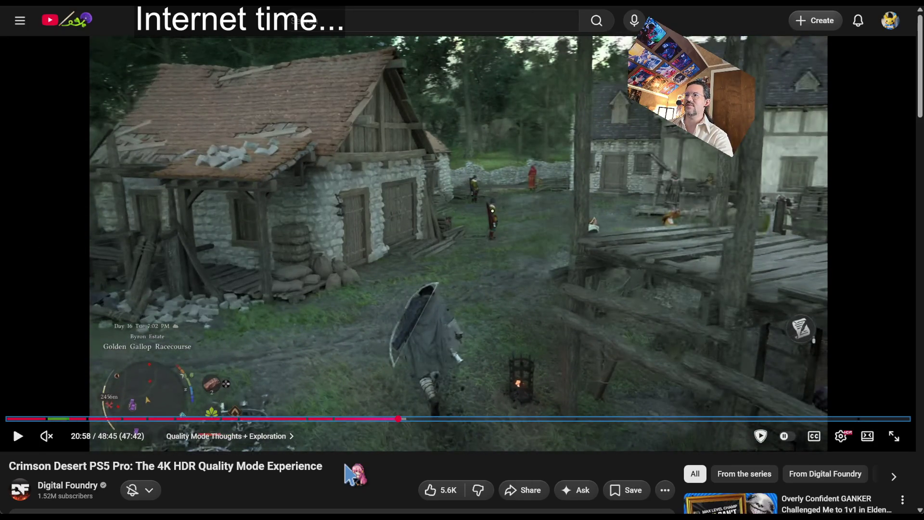
key("space")
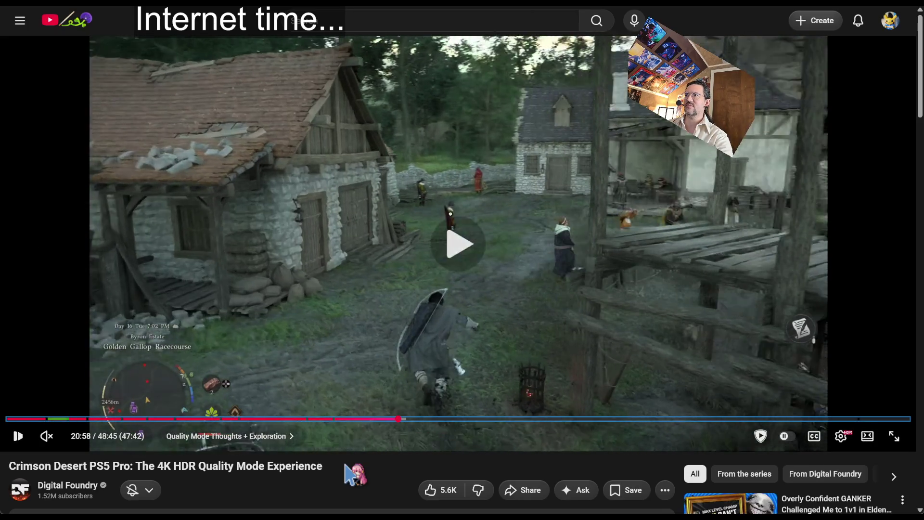
key("space")
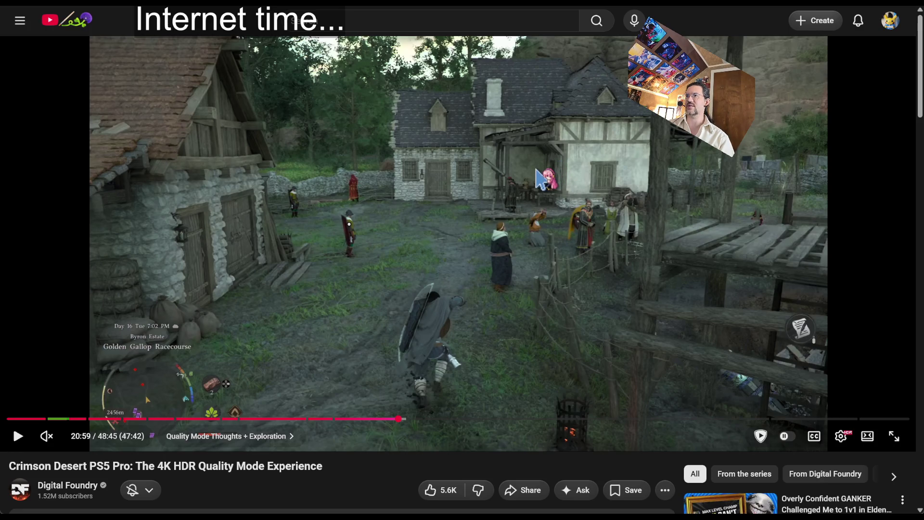
left_click(535, 188)
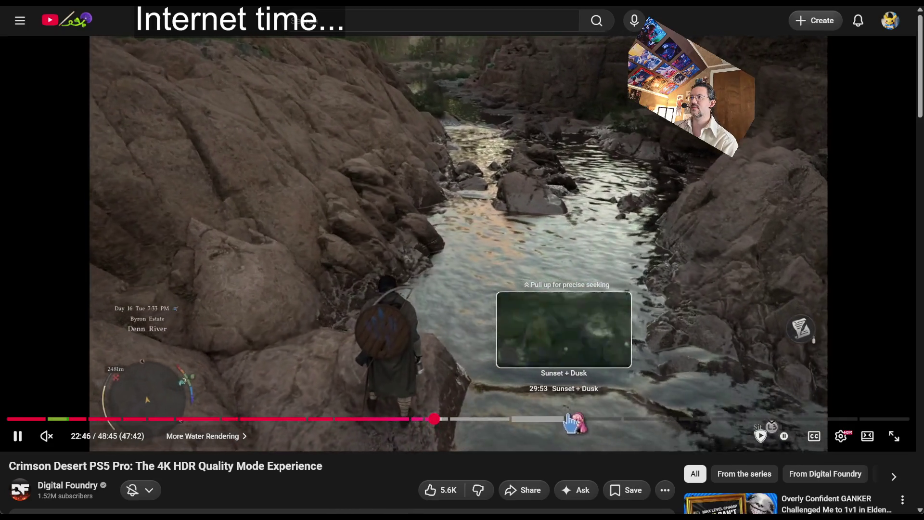
left_click(606, 419)
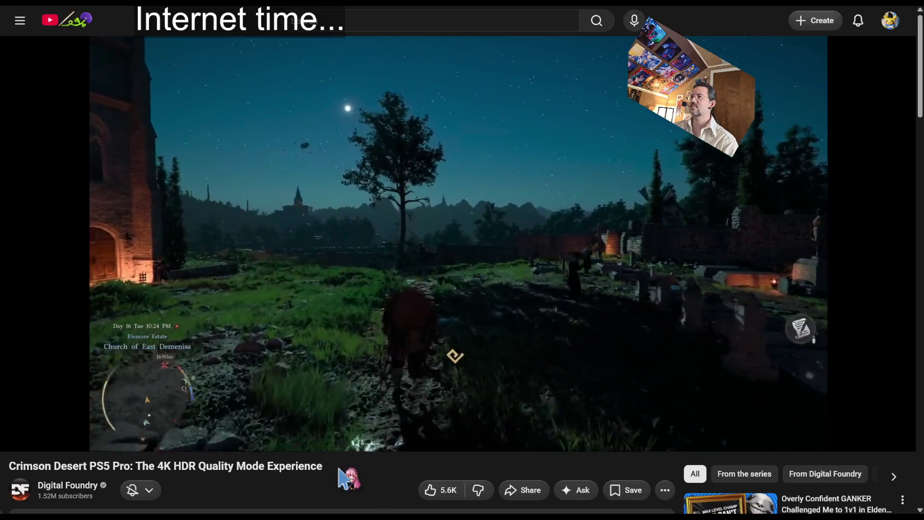
left_click(315, 372)
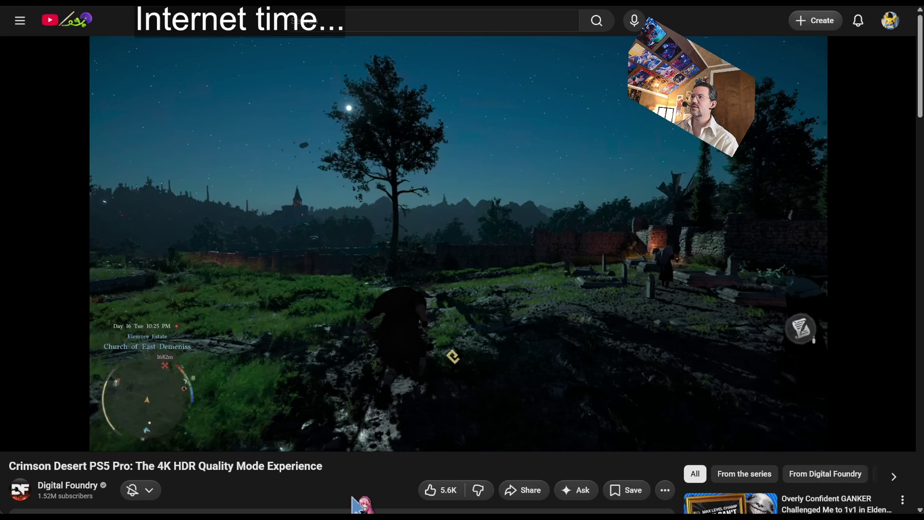
mouse_move(336, 313)
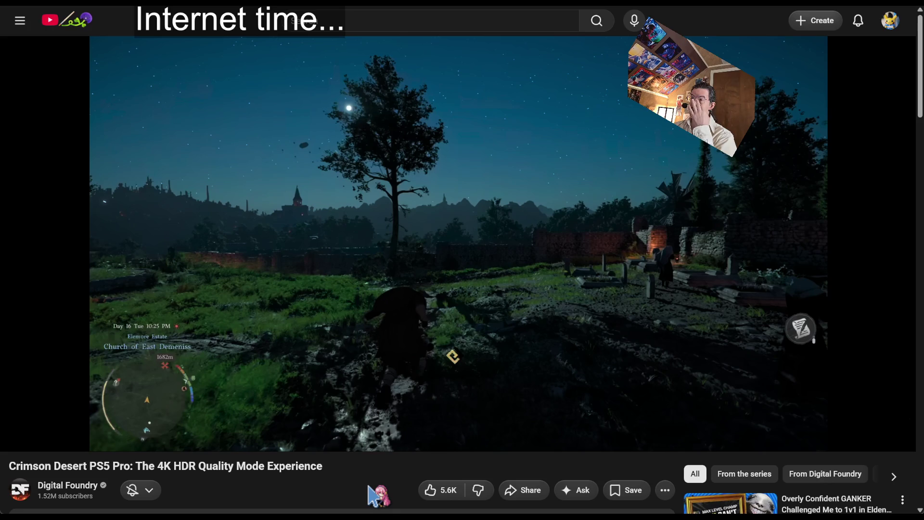
mouse_move(538, 282)
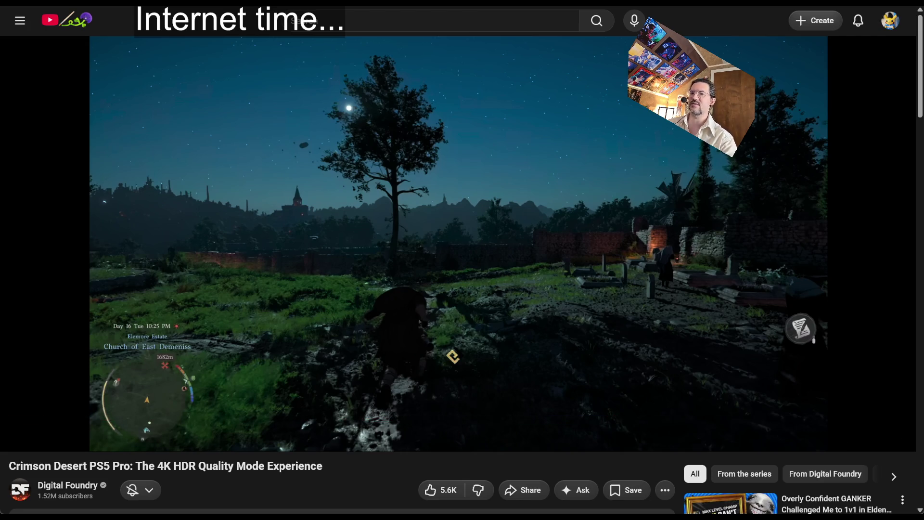
Search Google for 'intel crimson desert' in a new tab and scroll down the results.
key("ctrl+t")
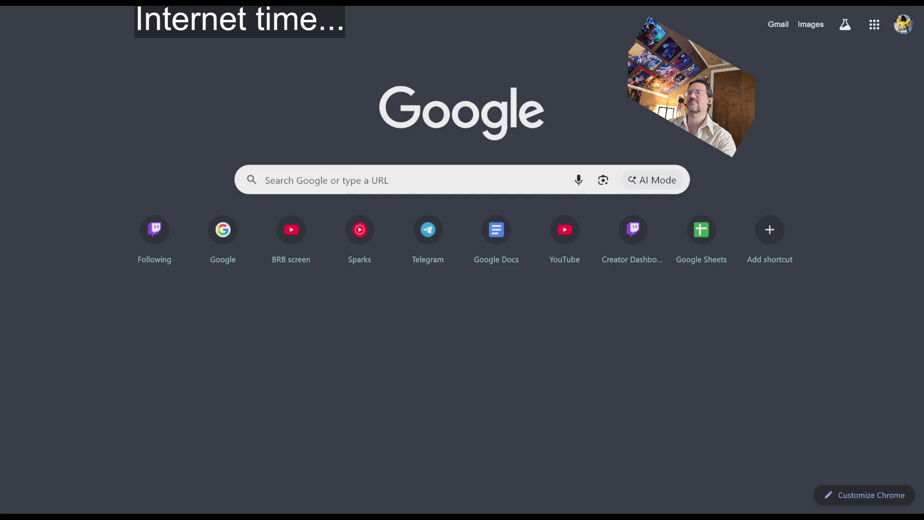
type("intel c")
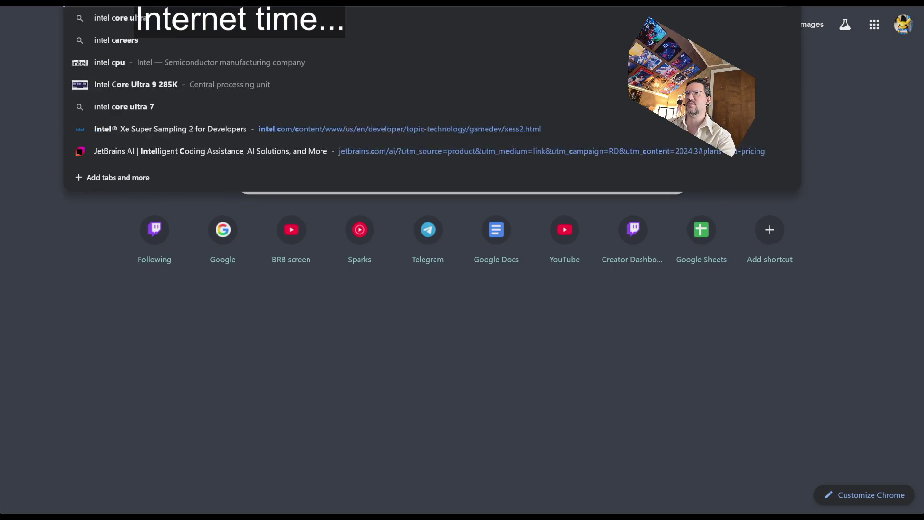
type("rimson desert")
key("Return")
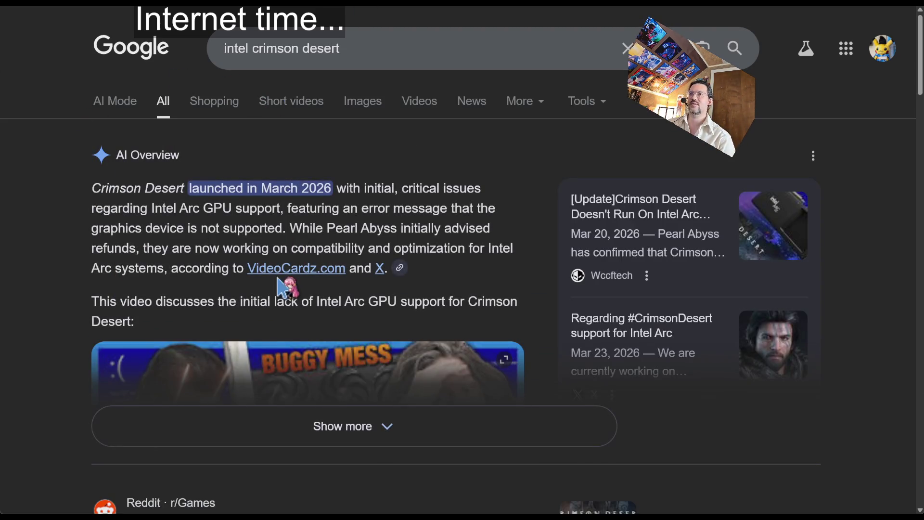
scroll(52, 341, "down", 3)
scroll(48, 332, "down", 3)
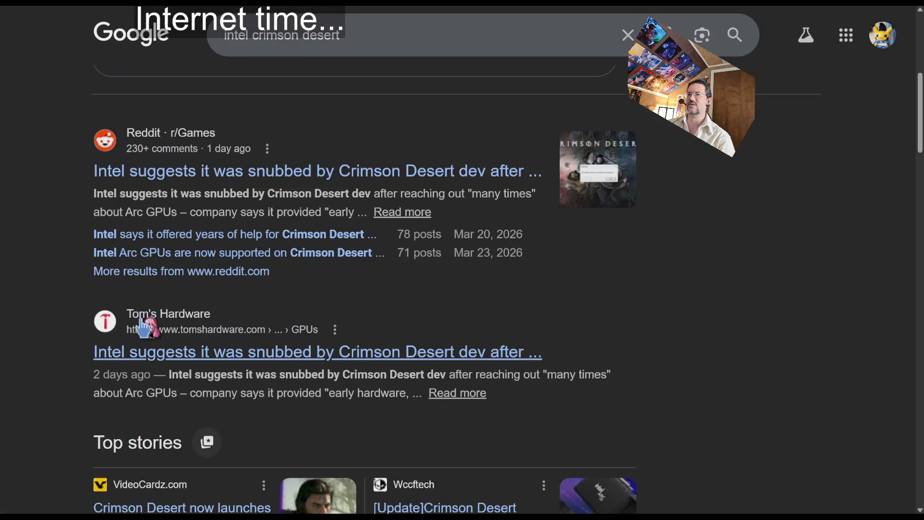
scroll(77, 347, "down", 3)
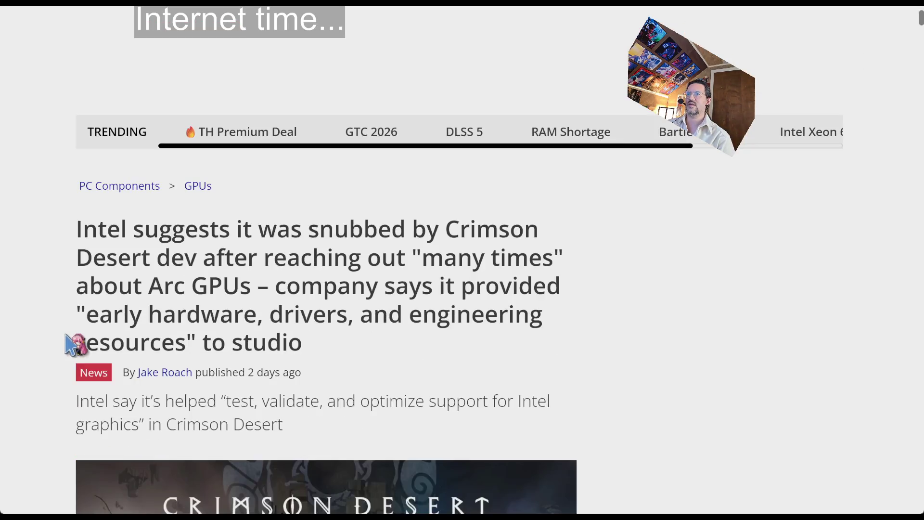
middle_click(458, 269)
middle_click(456, 336)
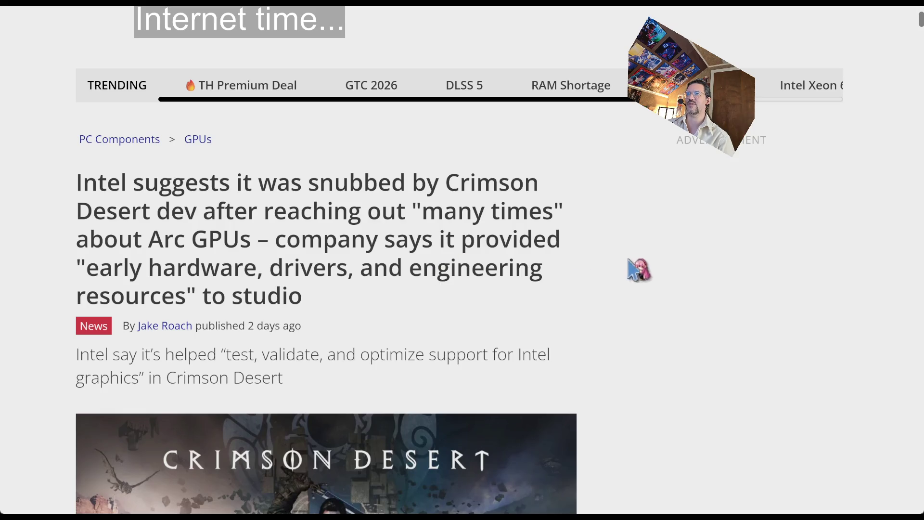
left_click_drag(414, 212, 541, 217)
left_click(269, 322)
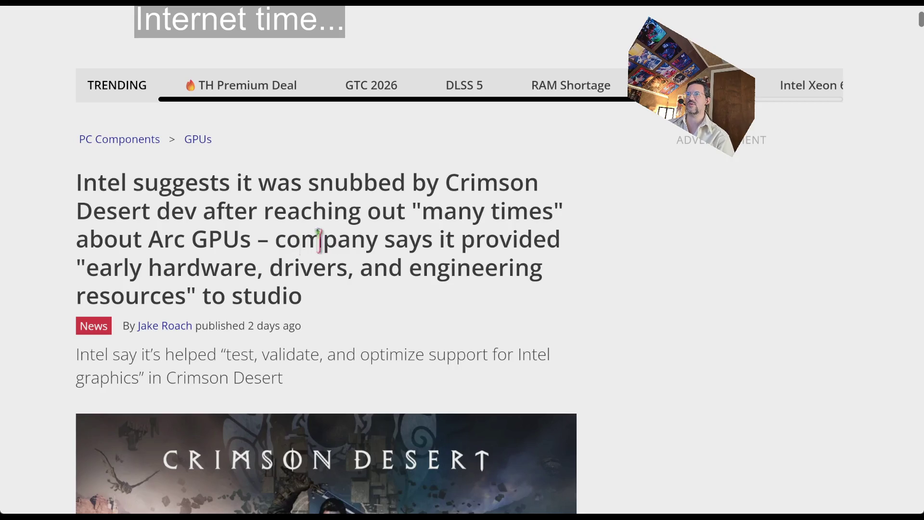
left_click_drag(405, 305, 43, 279)
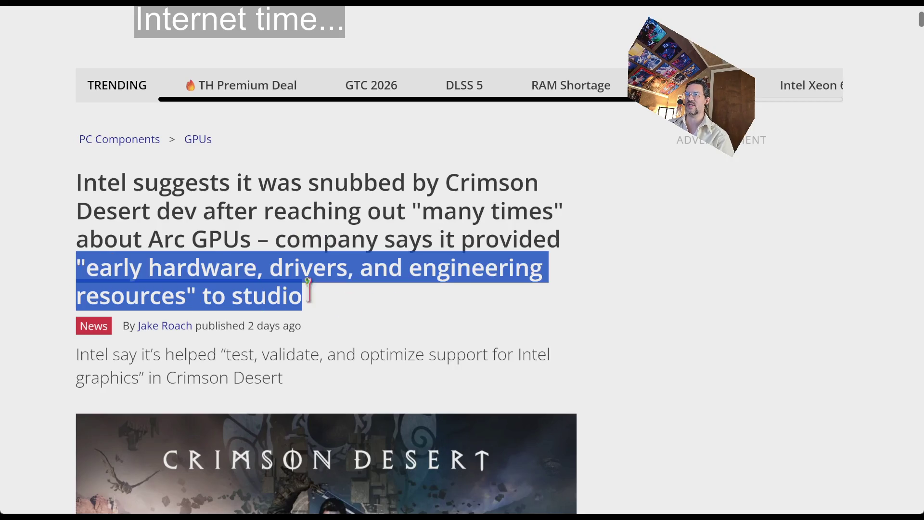
middle_click(515, 226)
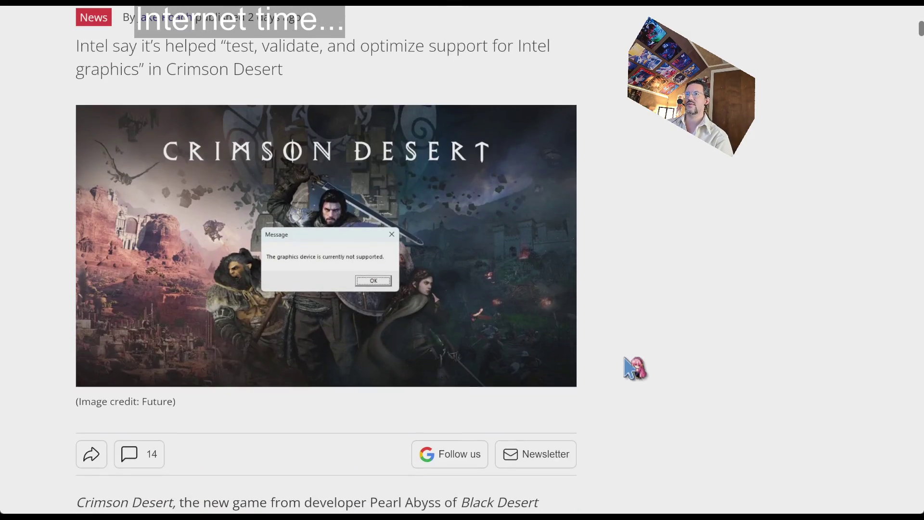
left_click(635, 368)
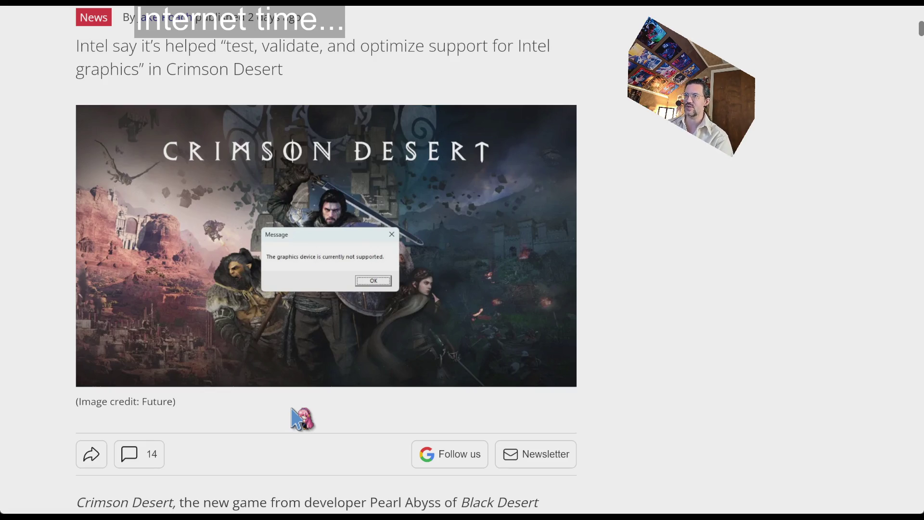
middle_click(641, 259)
scroll(640, 288, "down", 2)
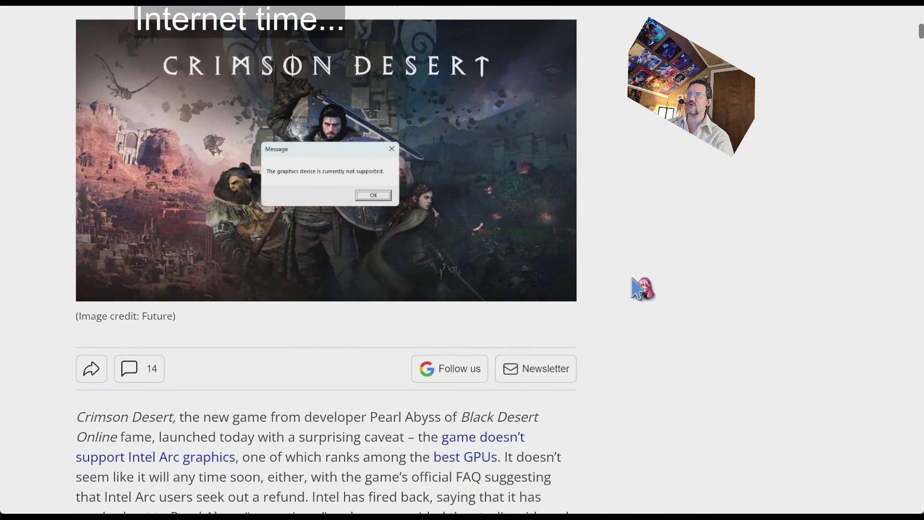
middle_click(642, 284)
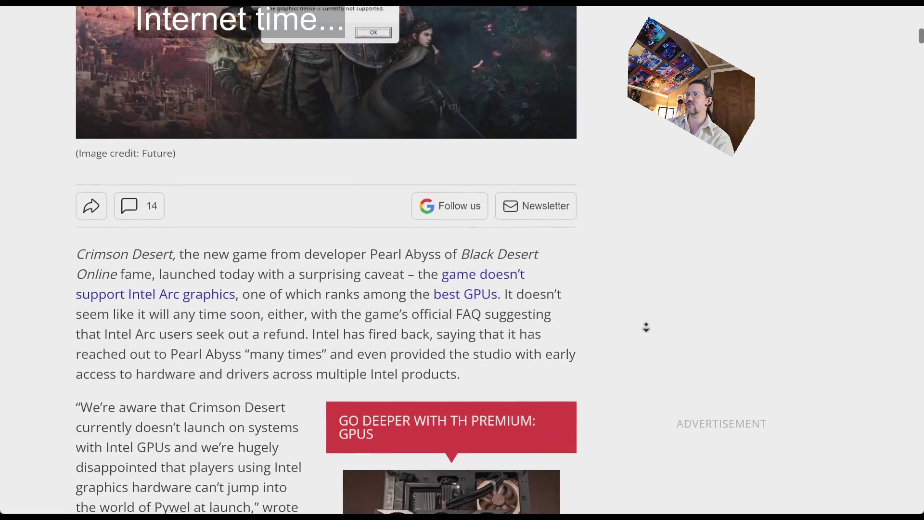
middle_click(647, 328)
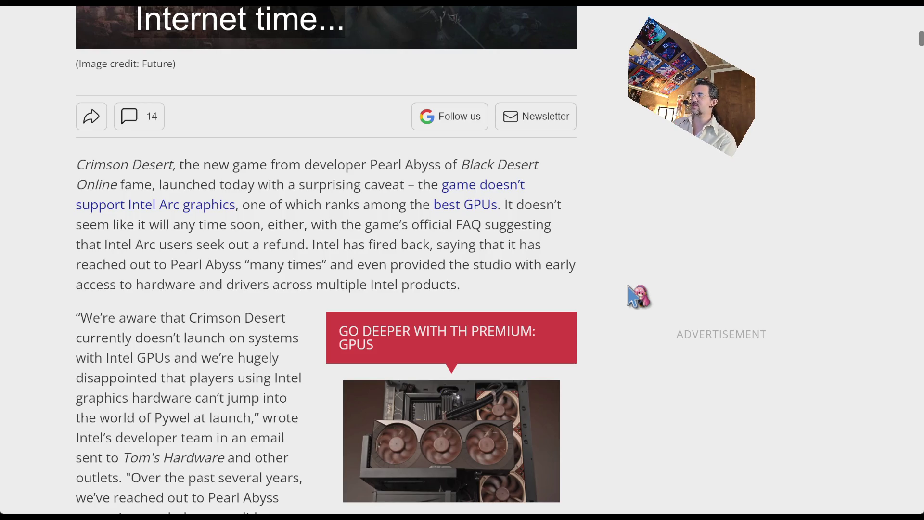
Autoscroll through the article's opening, highlighting and then clearing the first paragraph.
middle_click(40, 173)
scroll(51, 220, "down", 2)
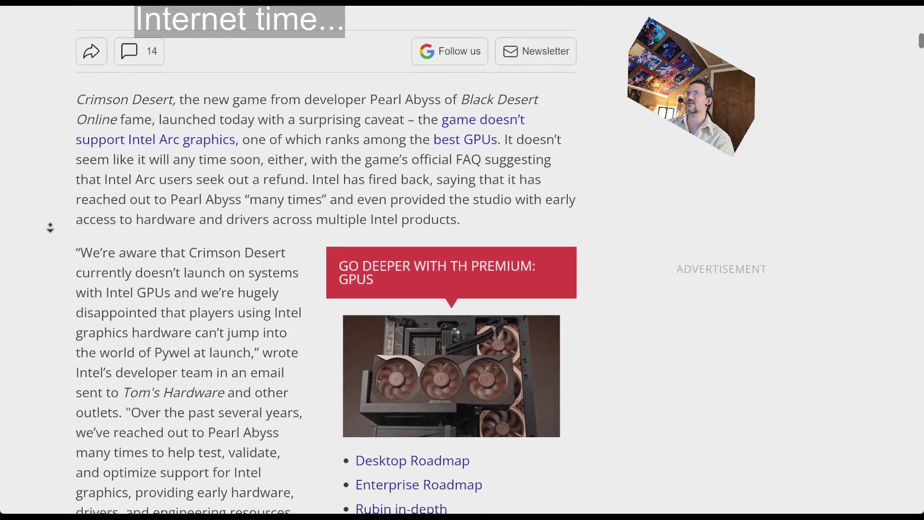
mouse_move(77, 33)
left_mouse_down()
mouse_move(128, 34)
mouse_move(261, 145)
left_mouse_up()
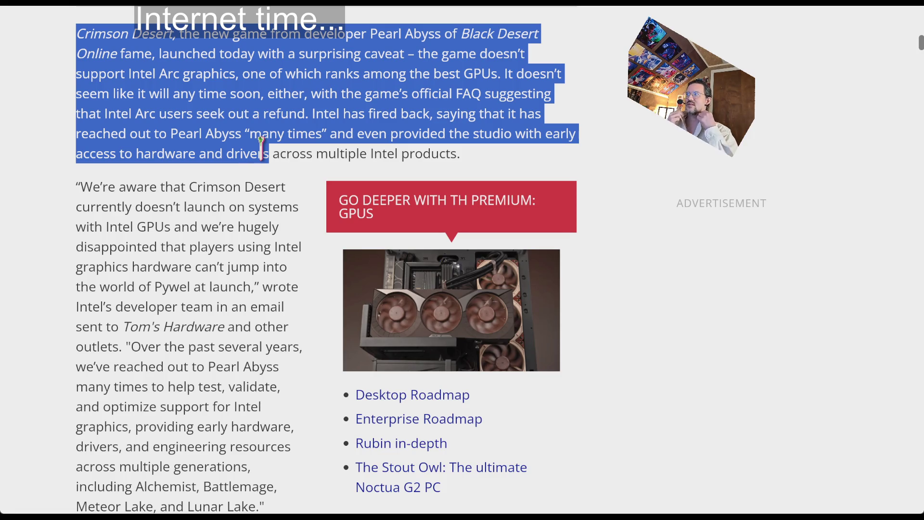
scroll(308, 241, "up", 7)
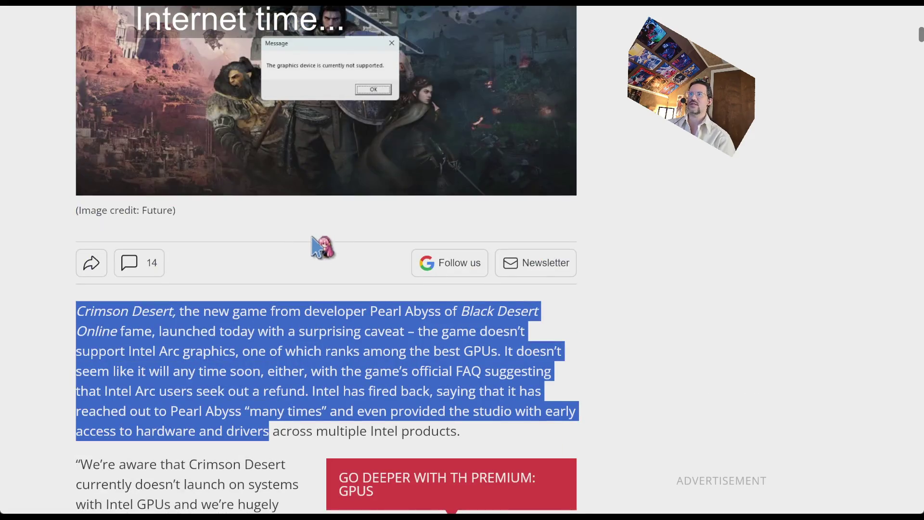
scroll(70, 209, "down", 4)
middle_click(58, 196)
scroll(71, 236, "down", 3)
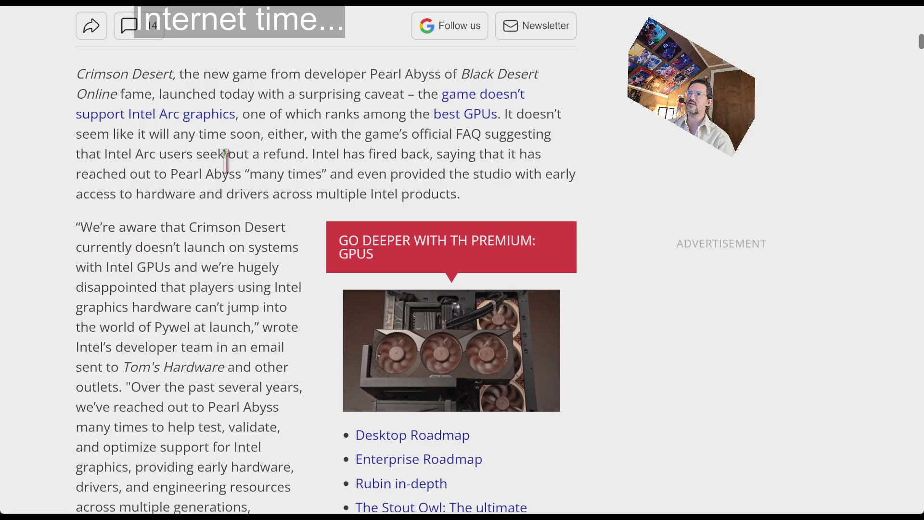
triple_click(417, 191)
left_click(526, 198)
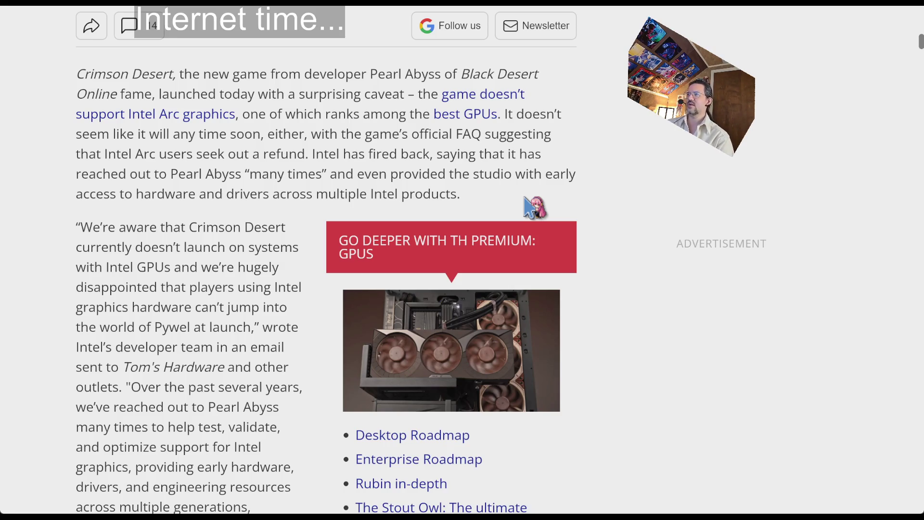
Read on past Intel's quoted statement to the end and dismiss the newsletter sign-up popup.
scroll(138, 237, "down", 1)
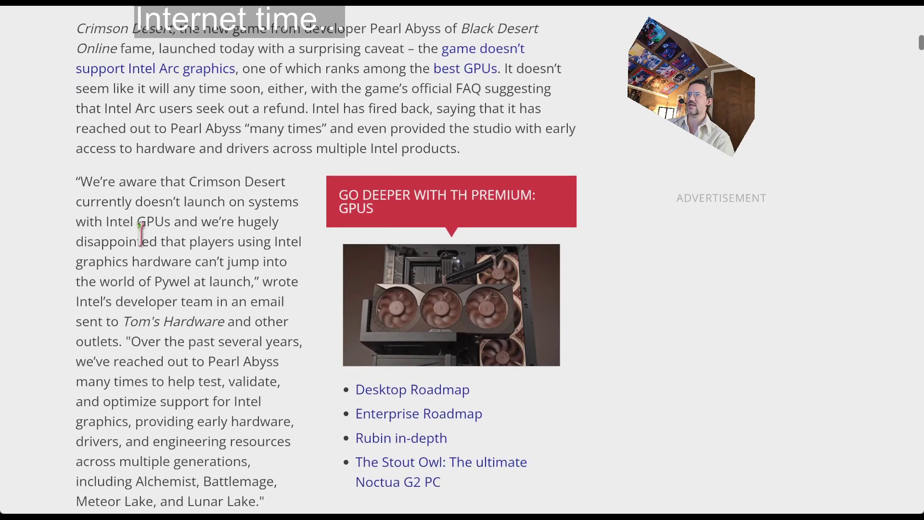
mouse_move(77, 179)
left_mouse_down()
mouse_move(246, 383)
mouse_move(277, 385)
mouse_move(295, 415)
left_mouse_up()
scroll(260, 383, "down", 2)
left_click(297, 412)
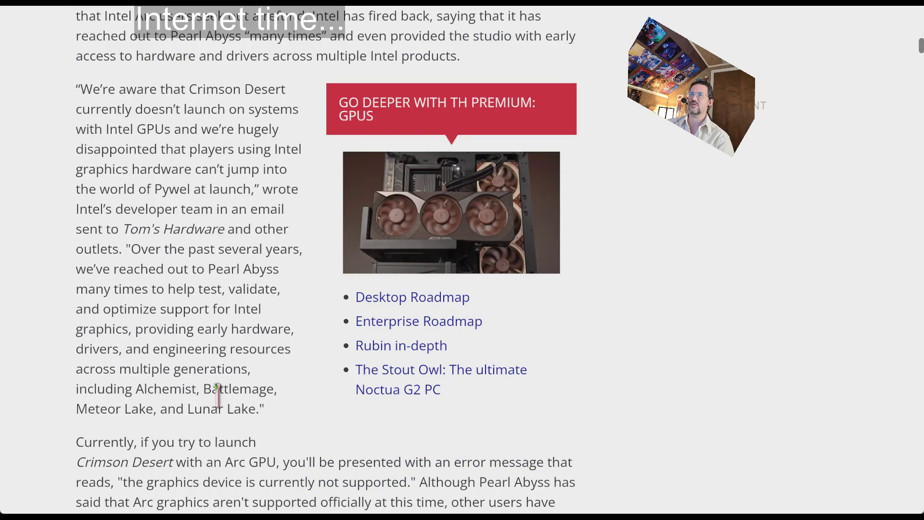
middle_click(85, 249)
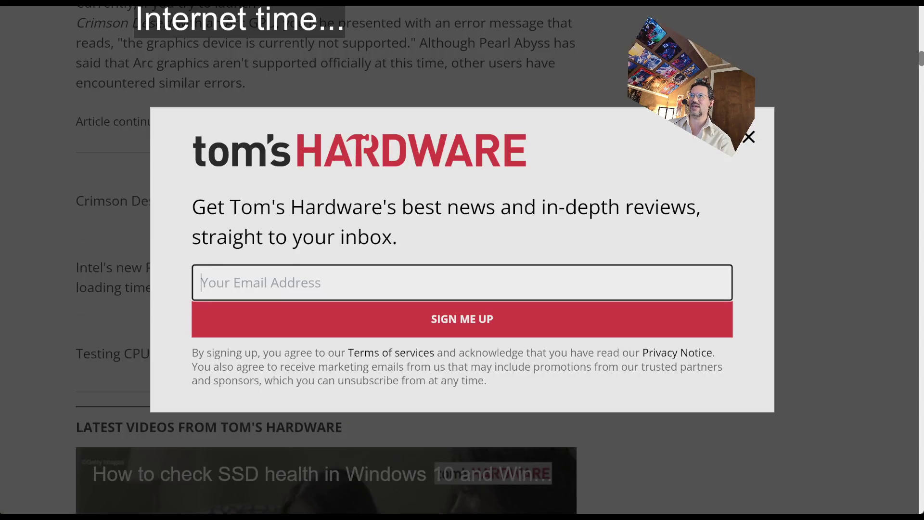
left_click(749, 137)
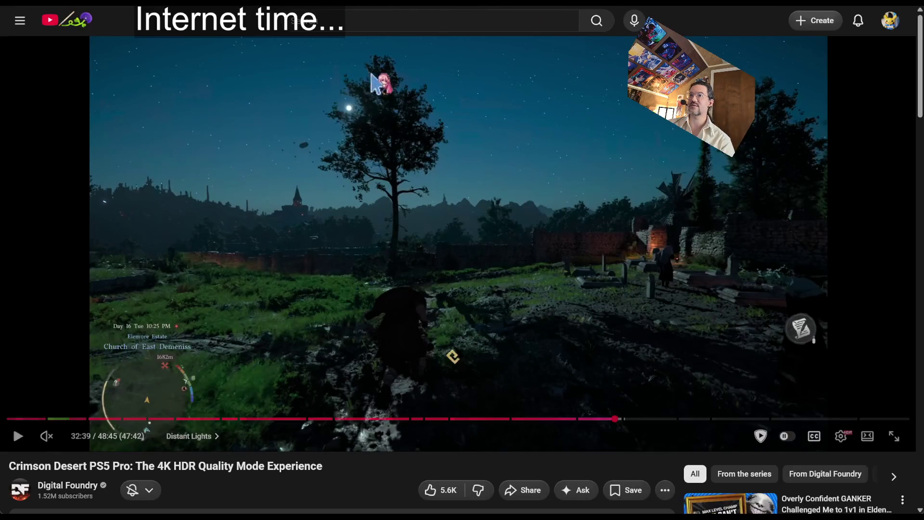
Resume the Crimson Desert PS5 Pro video on YouTube, playing from around 32:44.
left_click(185, 331)
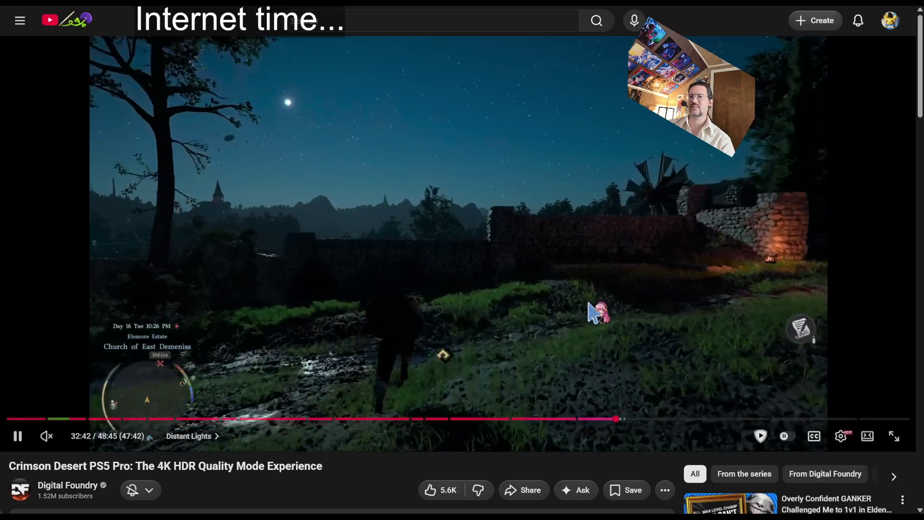
left_click(414, 337)
left_click(433, 250)
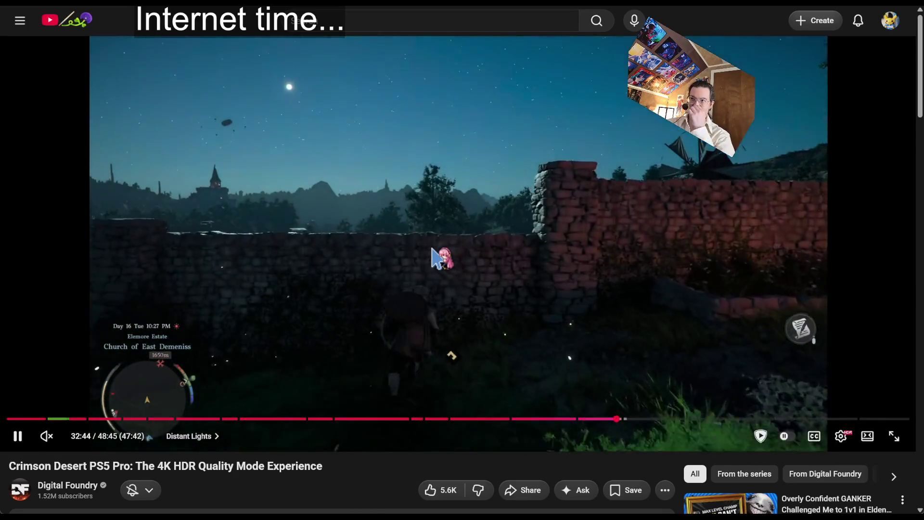